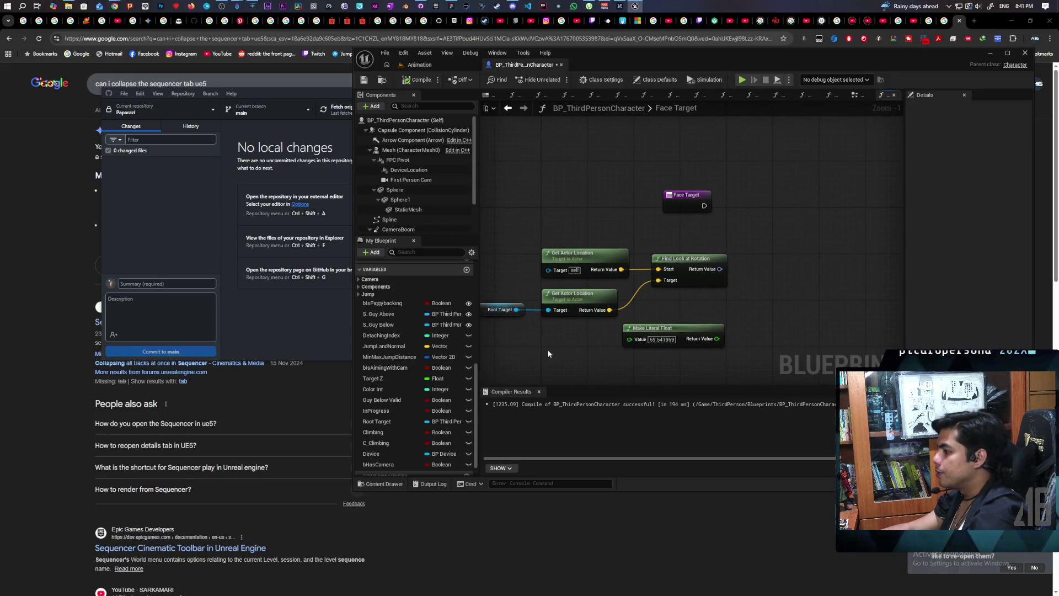
- Move the Root Target node down beside the lower Get Actor Location node
mouse_move(529, 307)
mouse_down()
mouse_move(574, 328)
mouse_move(534, 310)
mouse_up()
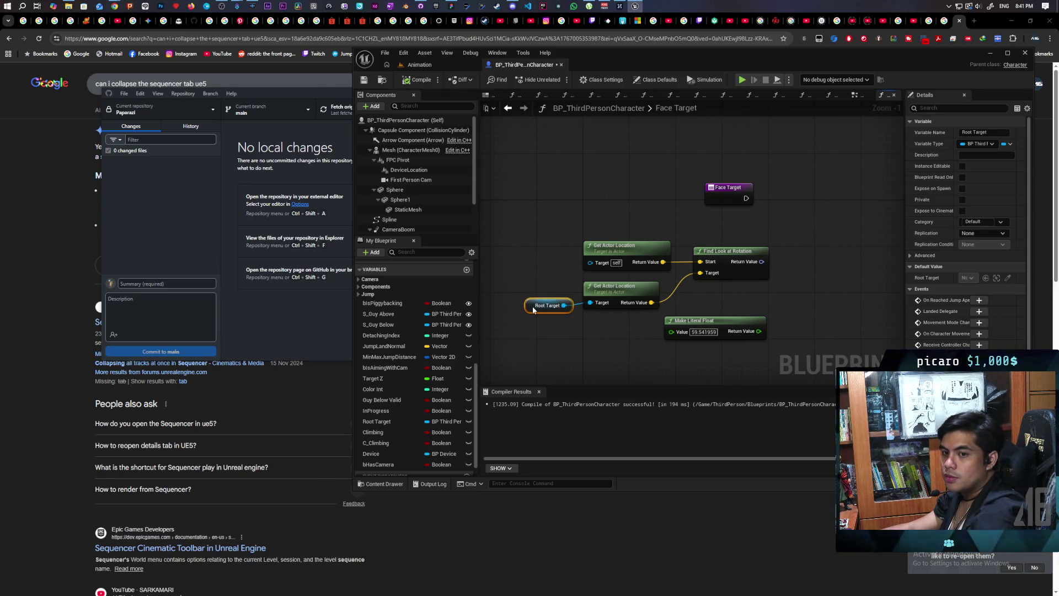
drag(534, 310, 593, 322)
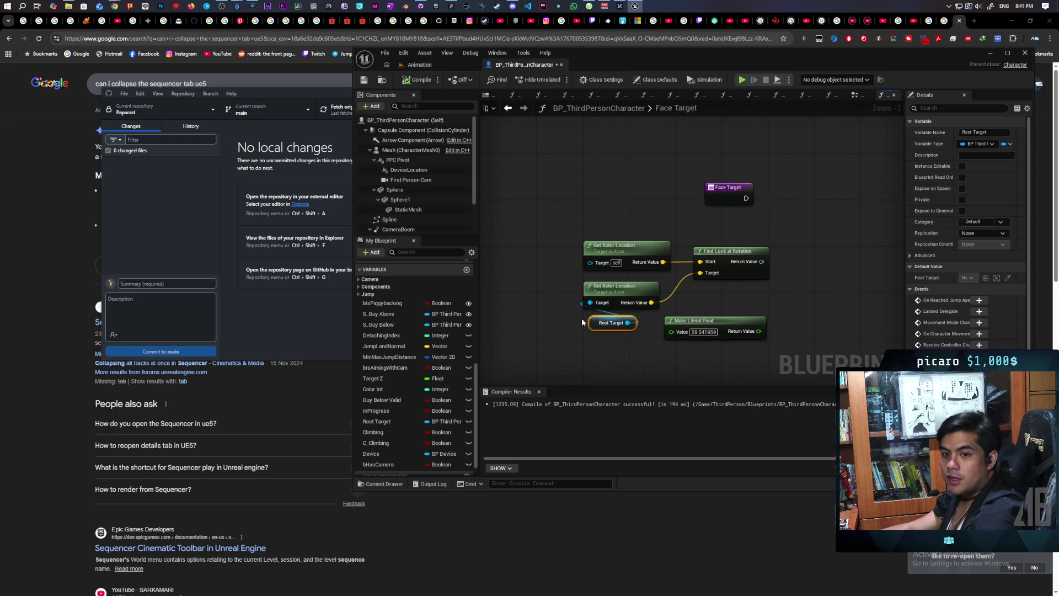
drag(711, 303, 617, 330)
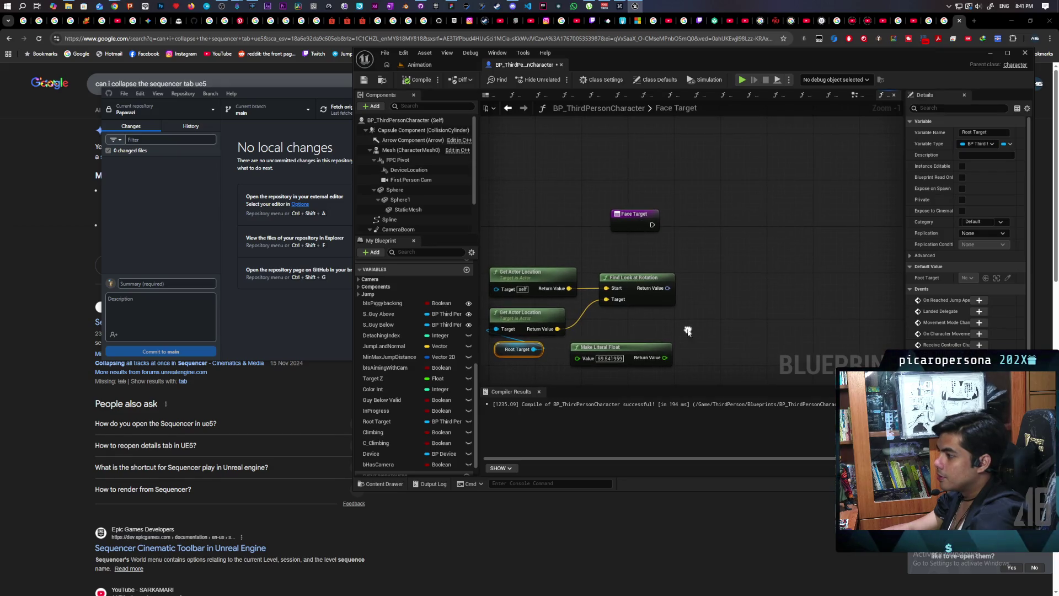
- Save the Blueprint, then nudge all nodes except Face Target slightly down
click(364, 83)
drag(541, 239, 564, 200)
drag(505, 218, 674, 333)
drag(667, 242, 666, 247)
click(660, 226)
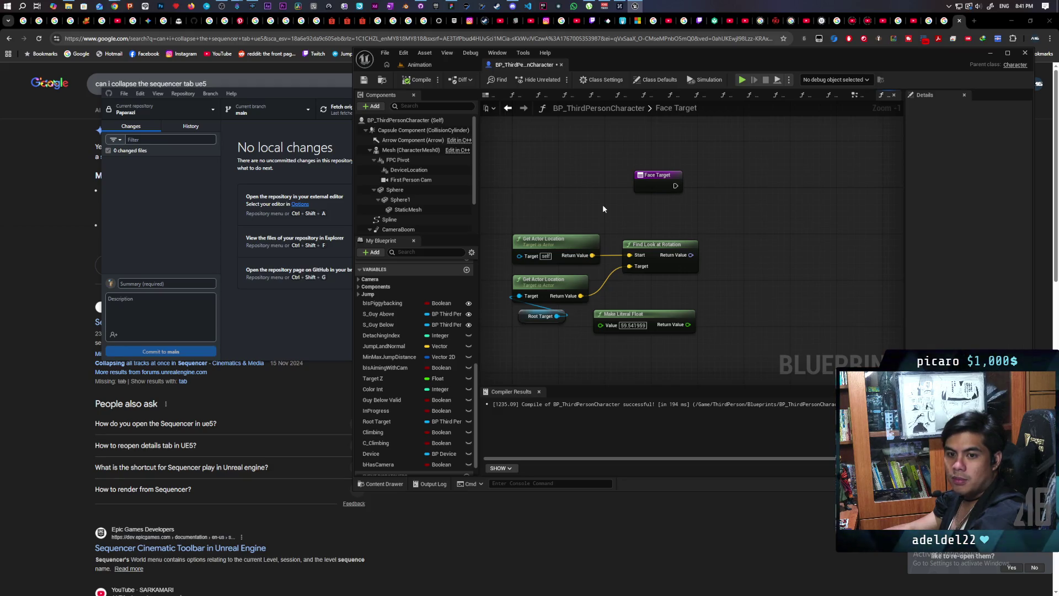
mouse_move(603, 209)
mouse_down()
mouse_move(593, 227)
mouse_move(687, 254)
mouse_up()
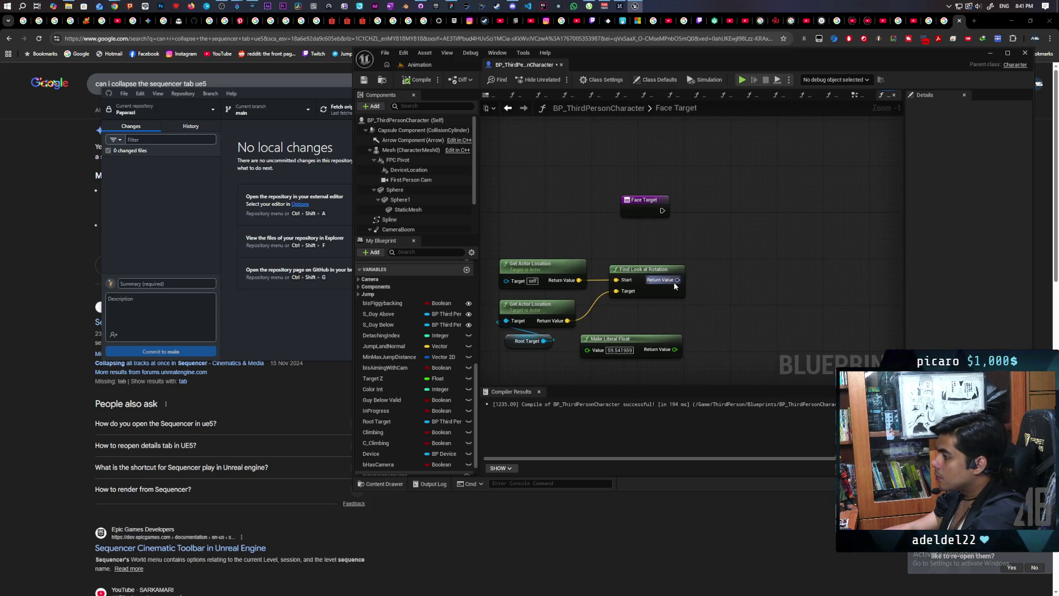
- Add a Return Node to the Face Target function through a 'return' search
right_click(740, 237)
text(return)
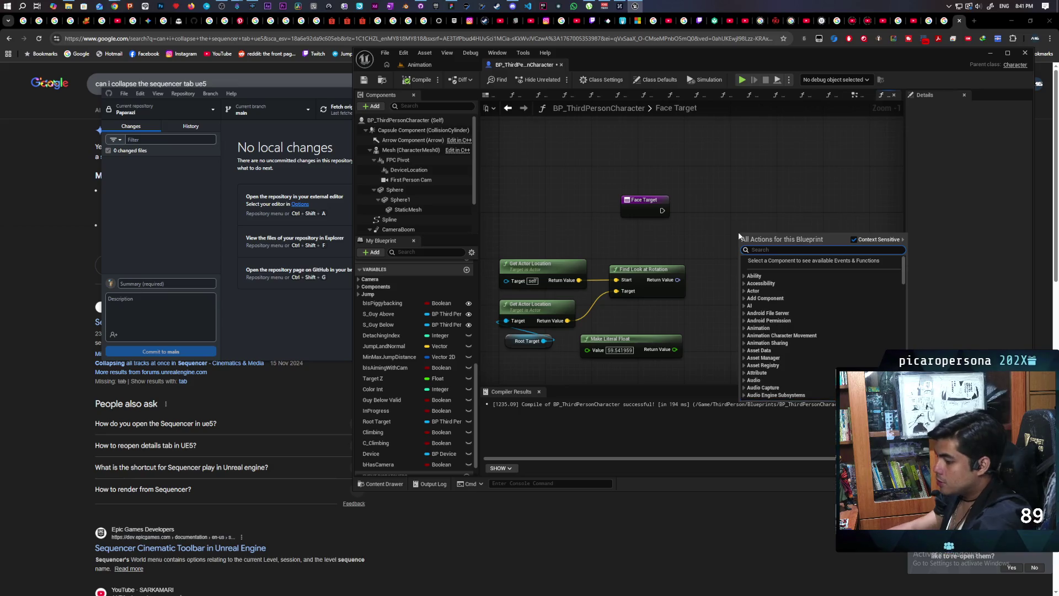
key(Return)
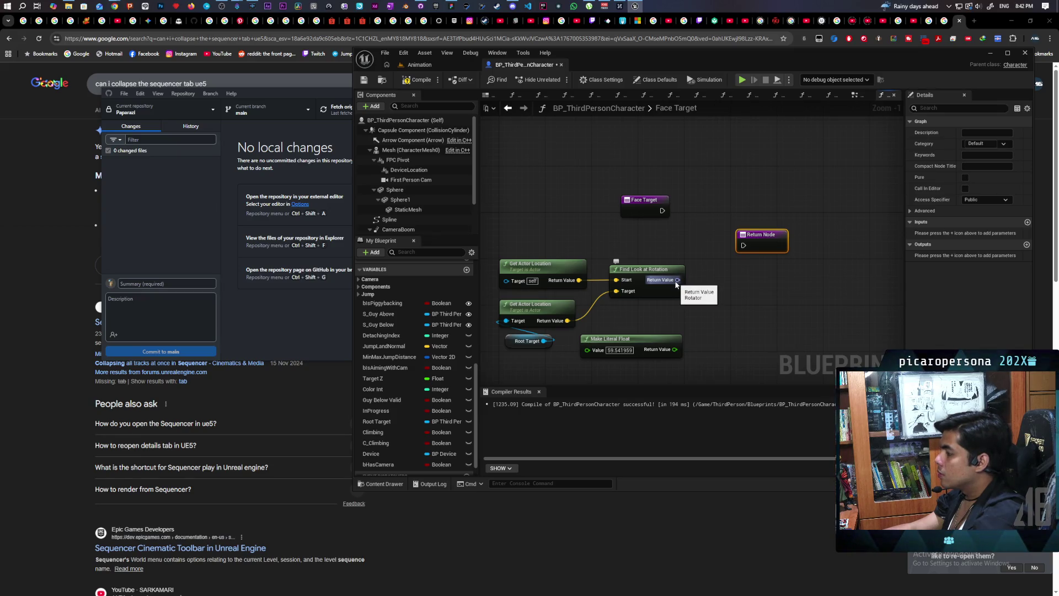
drag(708, 309, 720, 269)
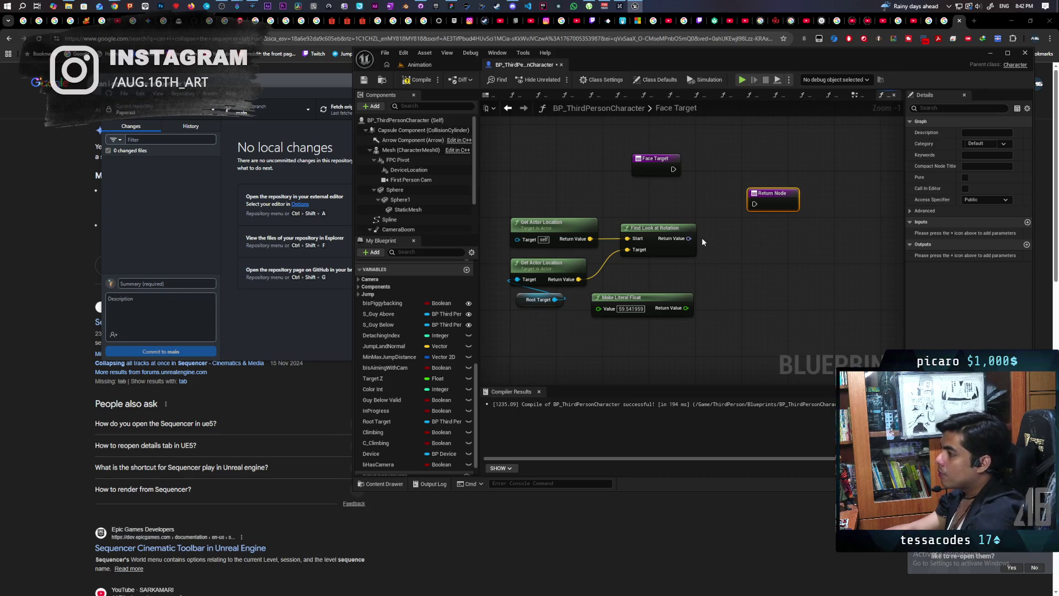
- Lower the Make Literal Float node and pull a search wire from Find Look at Rotation's result
drag(646, 293, 646, 327)
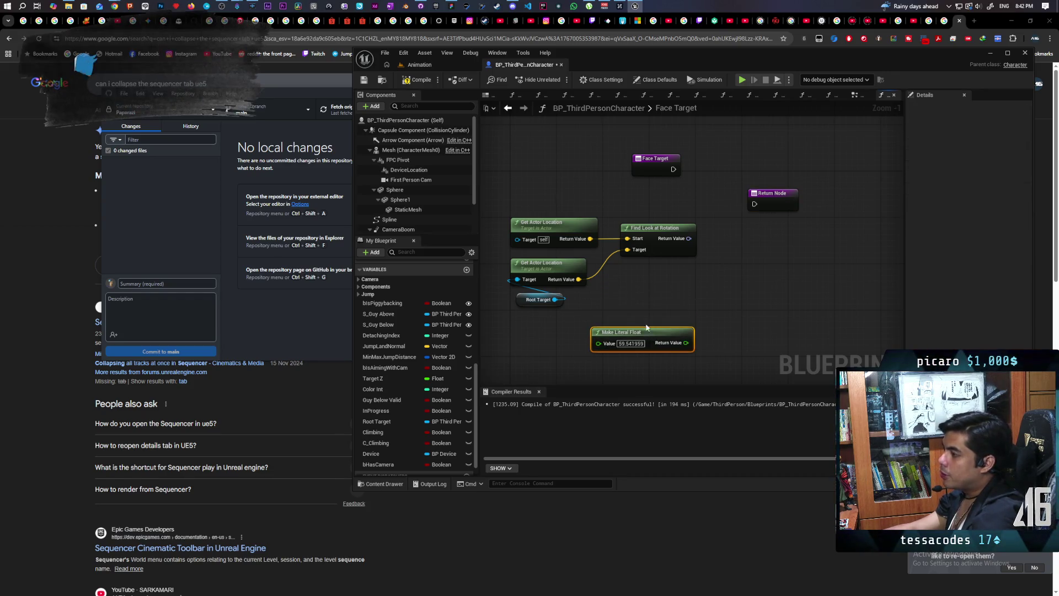
click(641, 299)
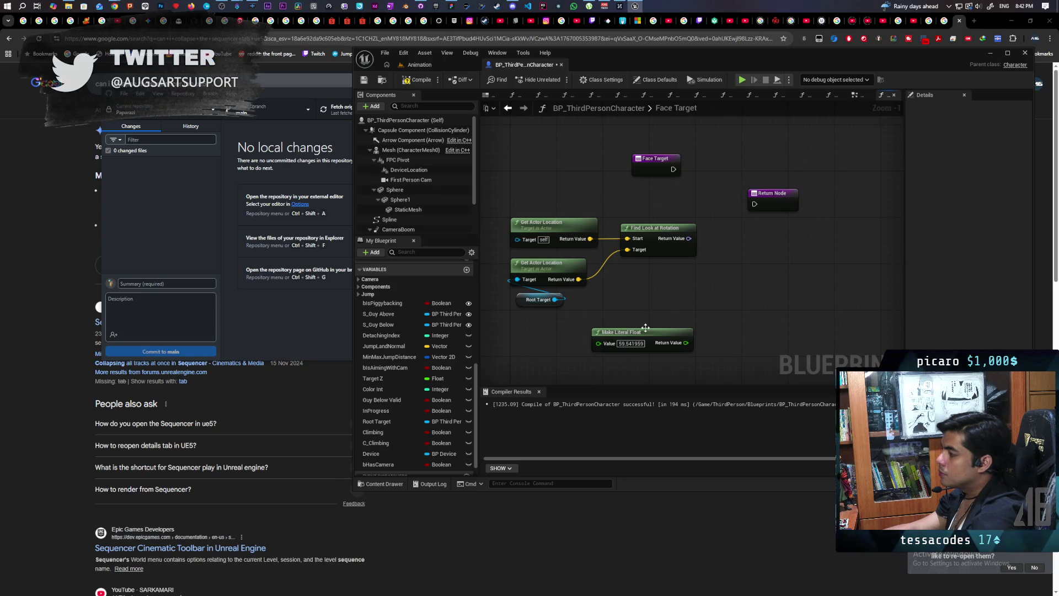
drag(645, 327, 646, 334)
click(621, 290)
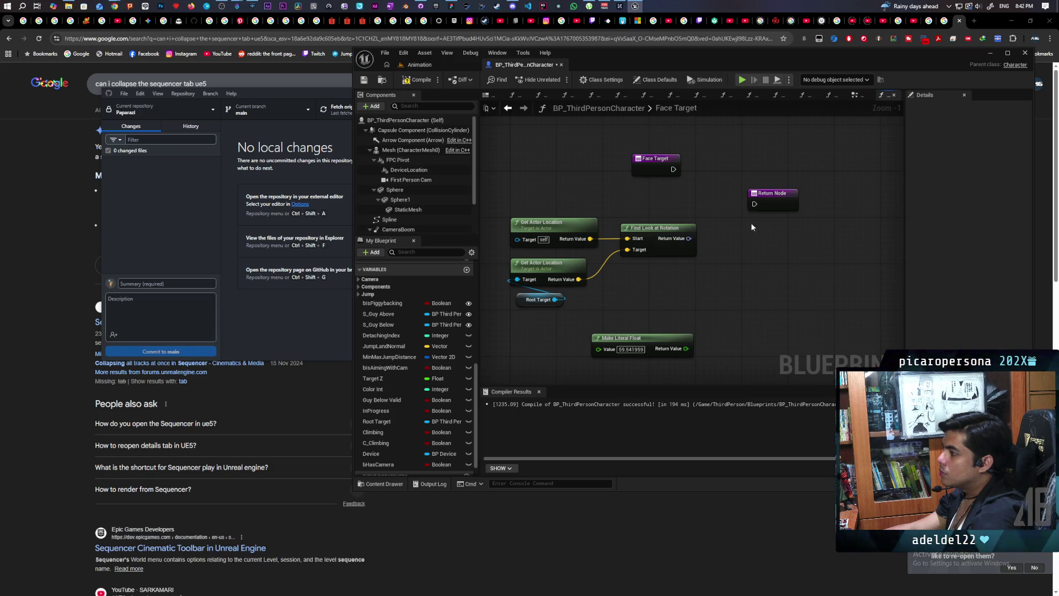
drag(691, 250, 729, 249)
click(720, 235)
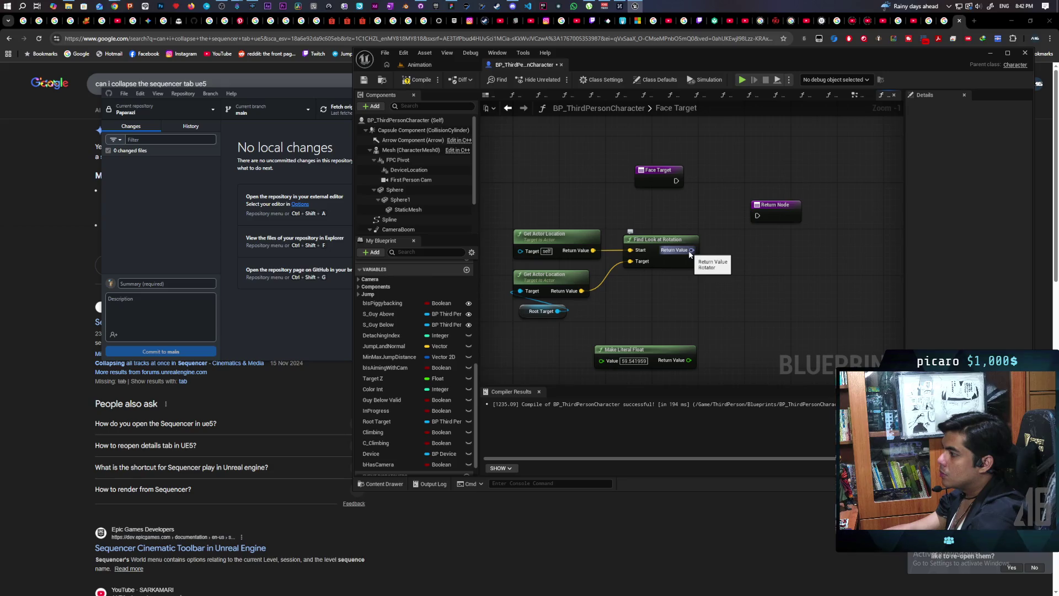
drag(691, 250, 728, 283)
- Add Break Rotator and Make Rotator from the look-at result, wiring Z (Yaw) between them
text(break rot)
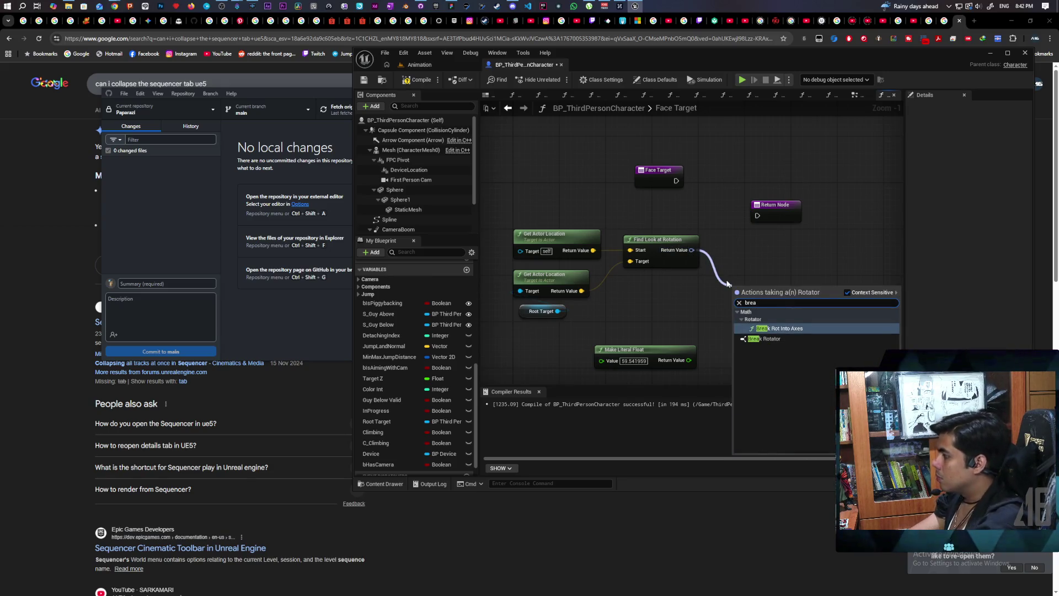
key(Return)
drag(746, 287, 735, 269)
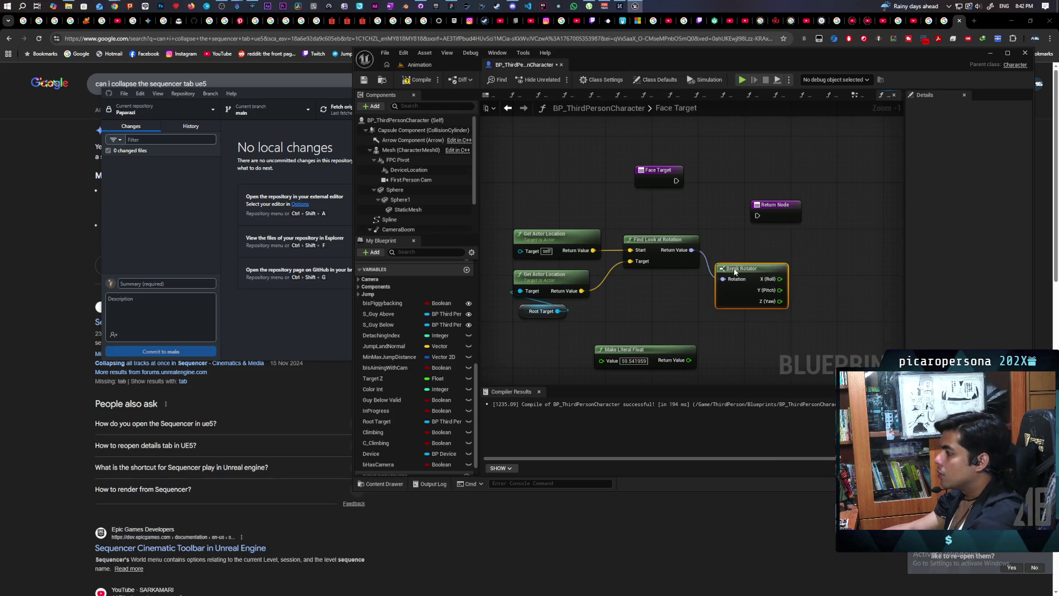
right_click(793, 291)
text(make rotat)
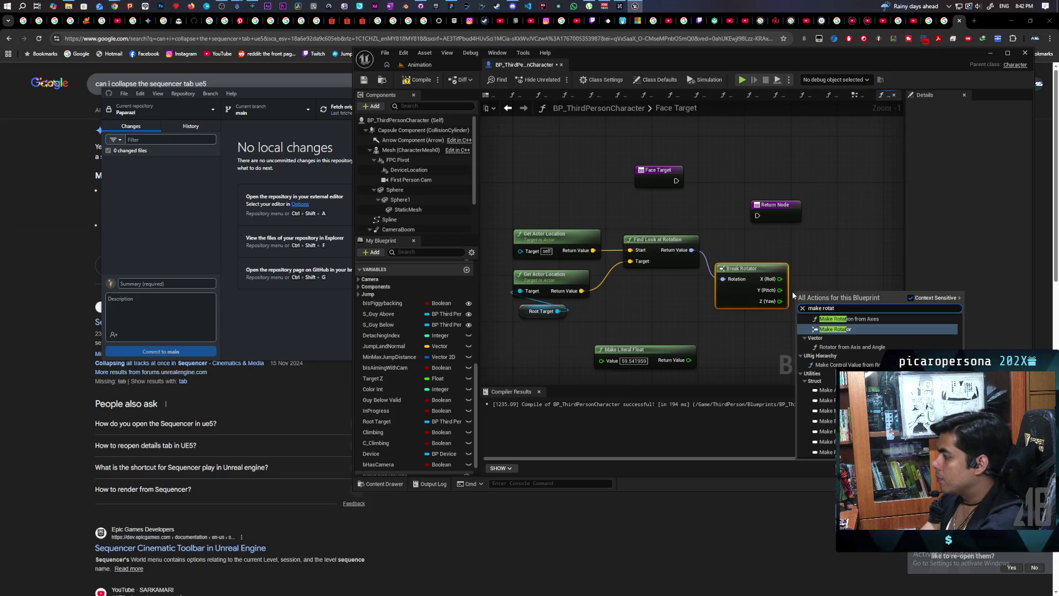
key(Return)
mouse_move(792, 291)
mouse_down()
mouse_move(742, 294)
mouse_move(778, 278)
mouse_up()
drag(724, 307, 754, 315)
drag(780, 279, 781, 273)
mouse_move(717, 258)
mouse_down()
mouse_move(754, 313)
mouse_move(724, 309)
mouse_up()
click(746, 348)
mouse_move(611, 317)
mouse_down()
mouse_move(743, 337)
mouse_move(661, 313)
mouse_up()
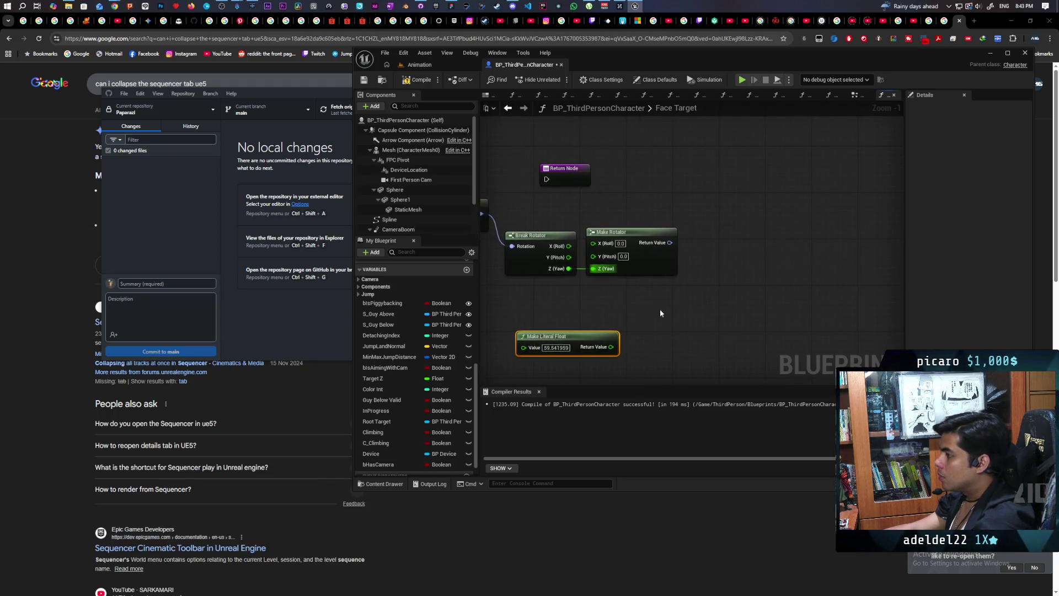
- Chain Get Forward Vector and Negate Vector off Make Rotator's output and align them
drag(670, 243, 688, 247)
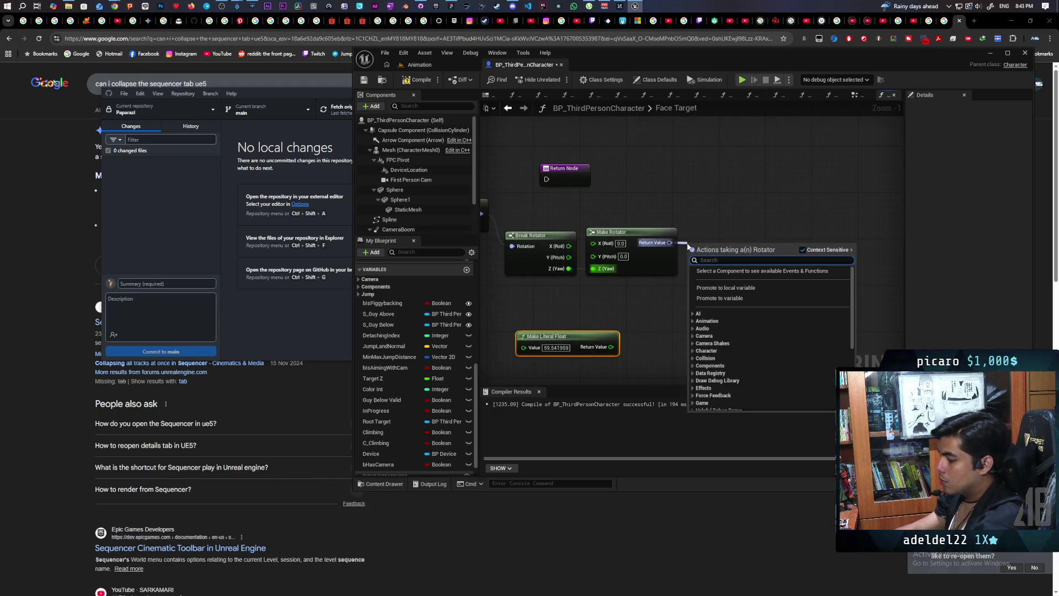
text(get forward vector)
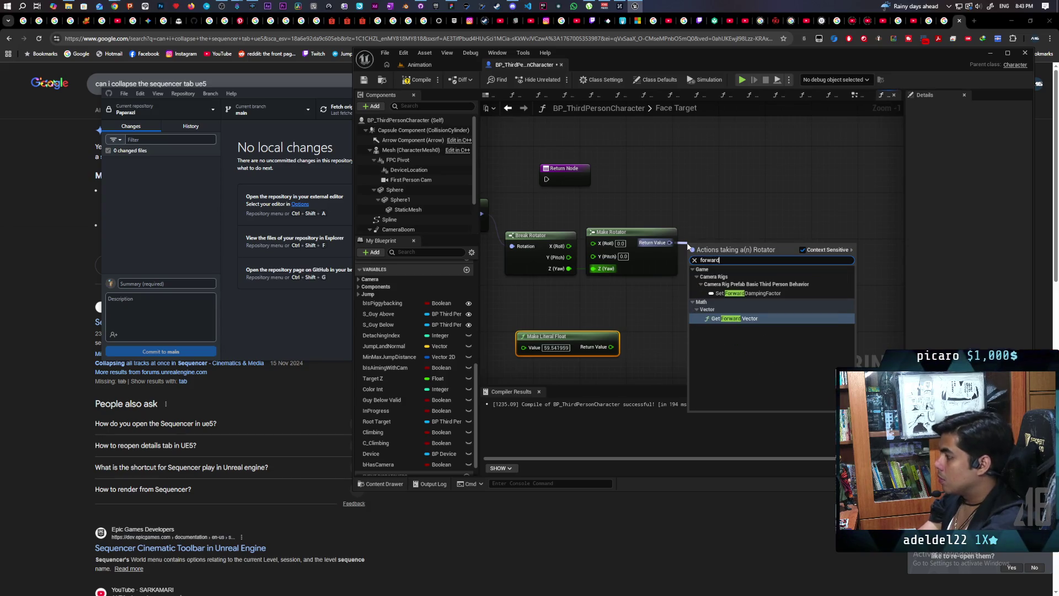
key(Return)
drag(751, 254, 796, 287)
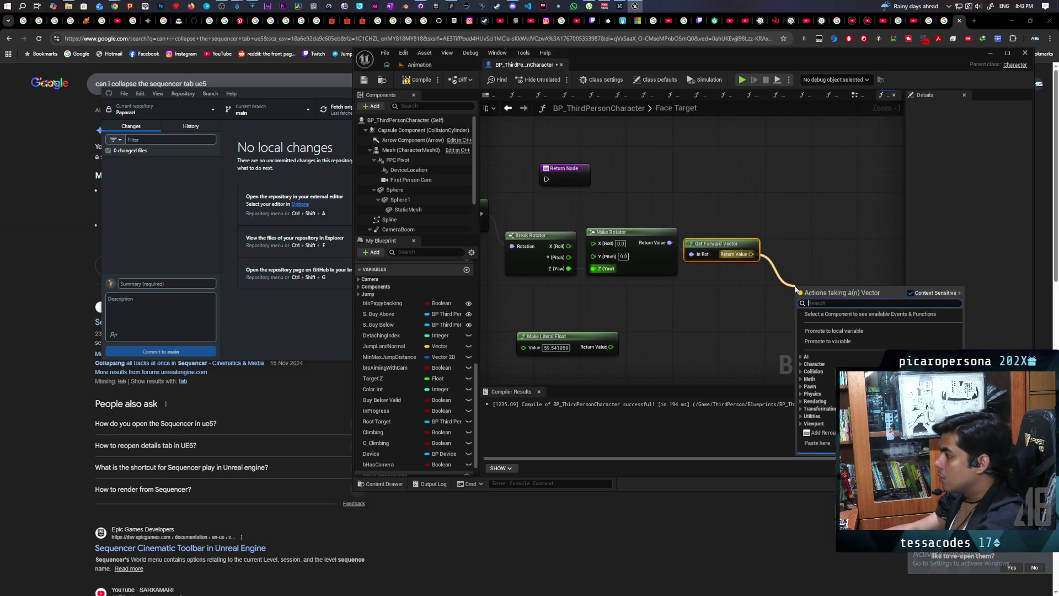
text(negate)
key(Return)
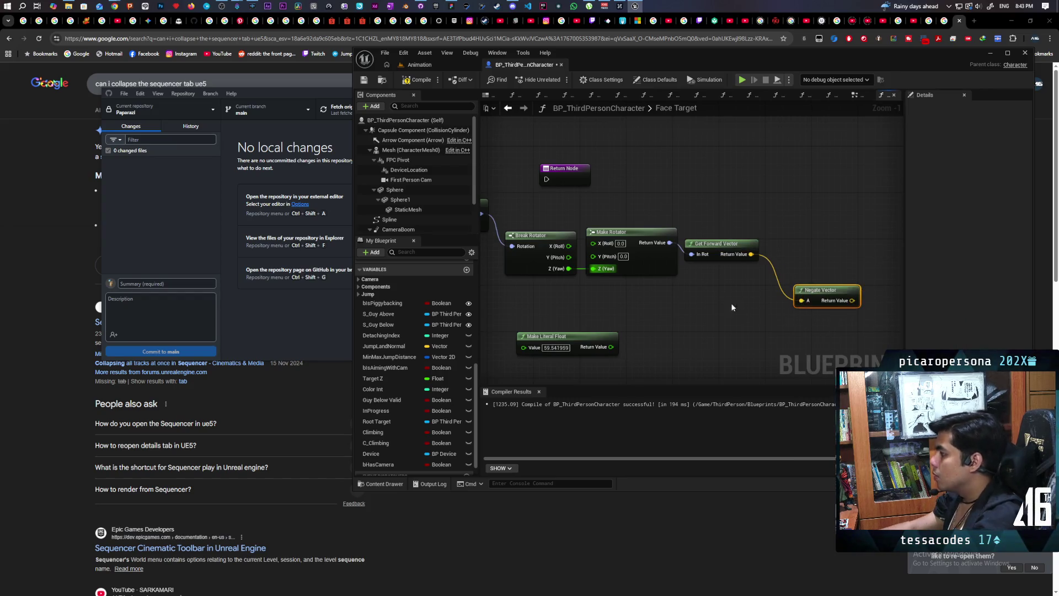
drag(831, 299, 807, 253)
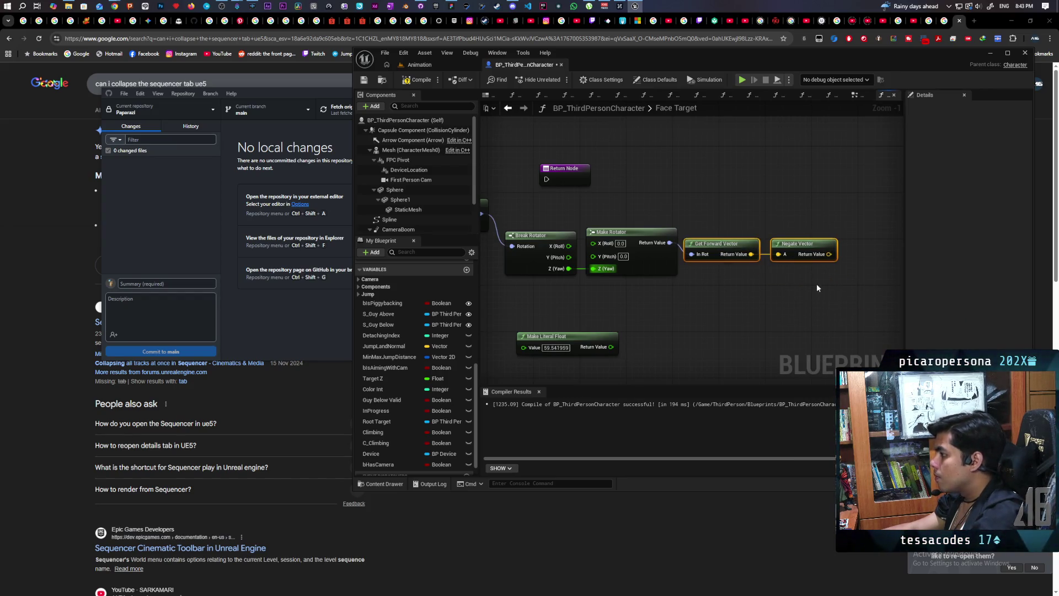
drag(723, 243, 735, 231)
click(723, 278)
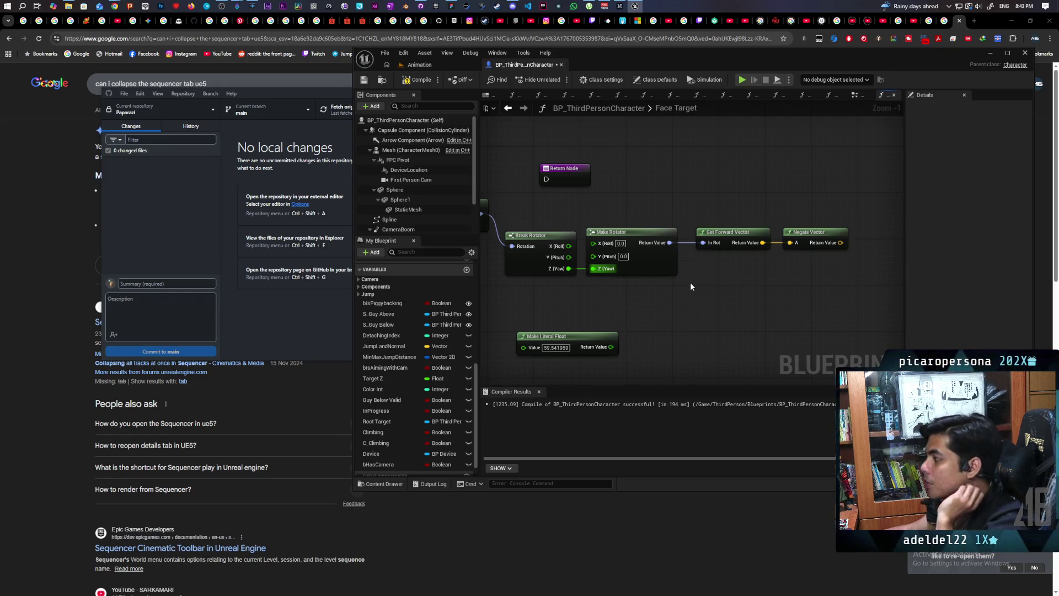
- Shift Get Forward Vector and Negate Vector slightly left, then zoom out over the whole graph
drag(711, 283, 671, 309)
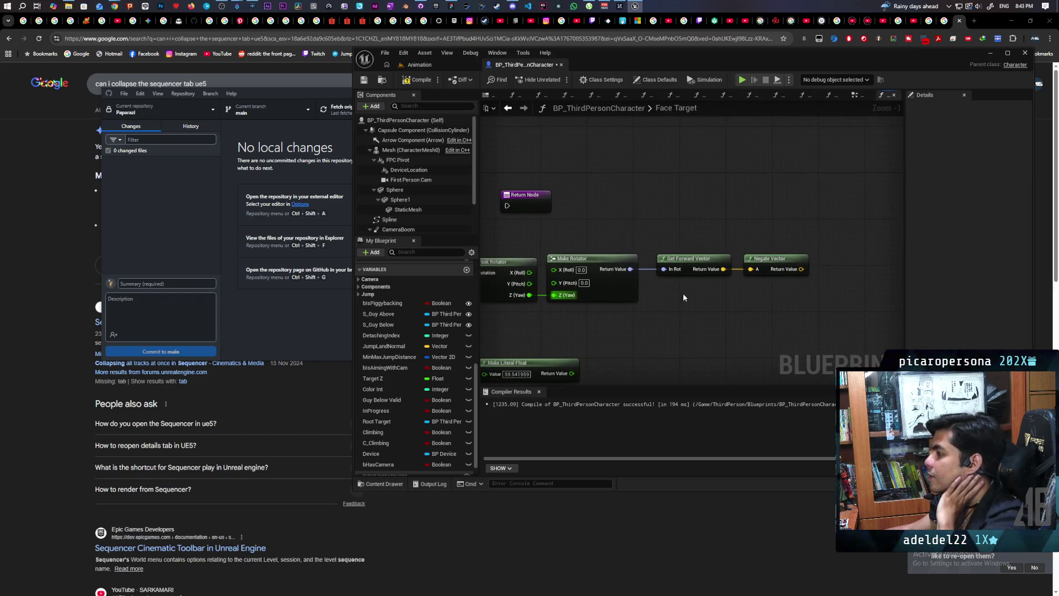
mouse_move(713, 238)
mouse_down()
mouse_move(753, 282)
mouse_move(690, 265)
mouse_up()
click(683, 301)
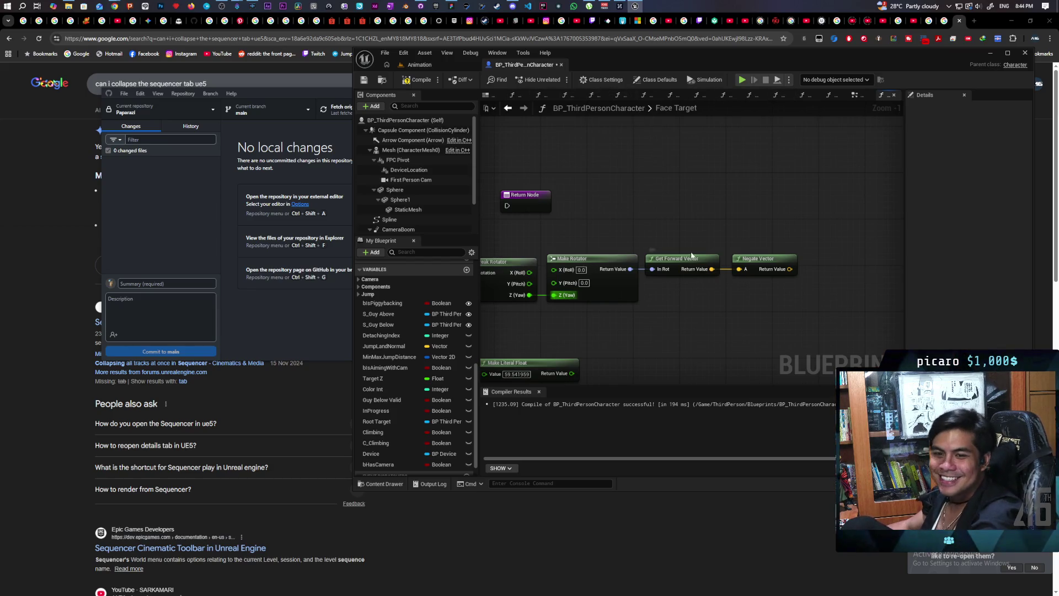
scroll(683, 242, down, 2)
mouse_move(683, 242)
mouse_down()
mouse_move(729, 205)
mouse_move(833, 175)
mouse_move(814, 177)
mouse_move(796, 198)
mouse_up()
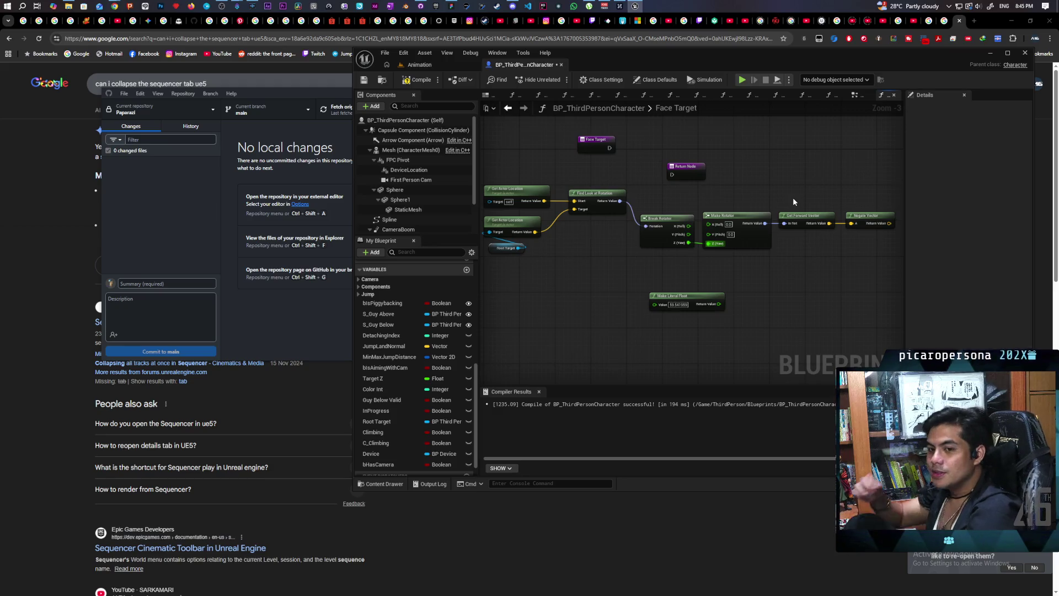
mouse_move(793, 266)
mouse_down()
mouse_move(708, 266)
mouse_move(700, 292)
mouse_up()
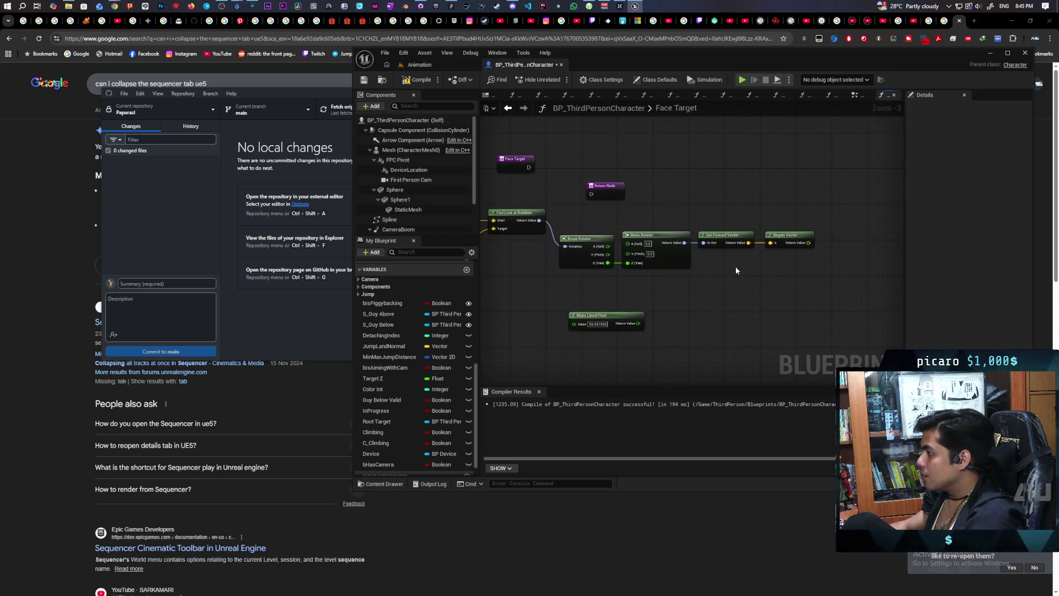
- Compile, then wrap the look-at rotation nodes and Root Target in a 'Target Rotation' comment
mouse_move(603, 226)
mouse_down()
mouse_move(823, 274)
mouse_move(793, 280)
mouse_up()
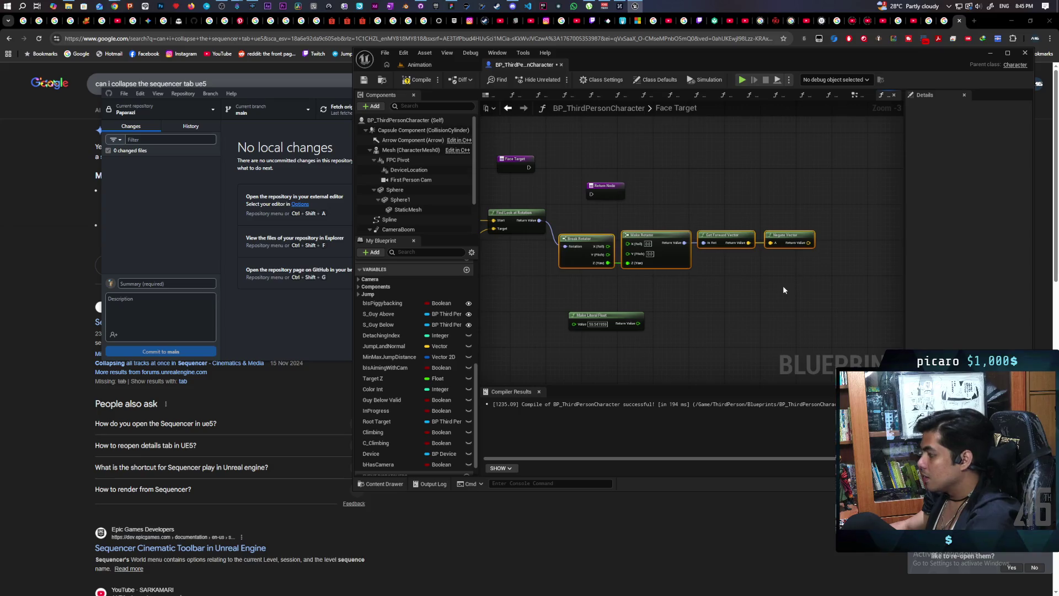
click(673, 286)
scroll(672, 286, up, 2)
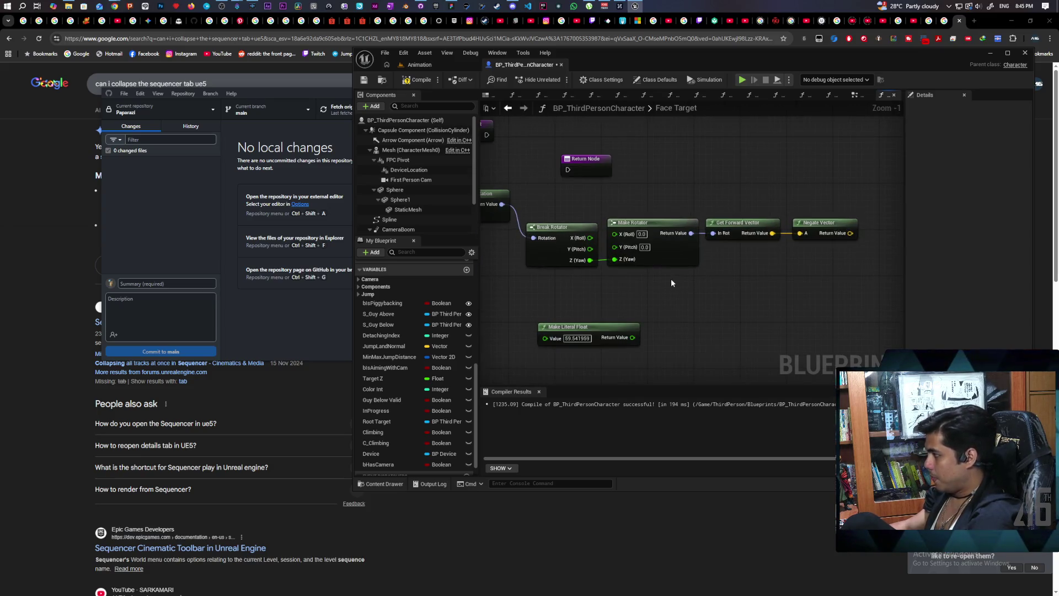
key(F7)
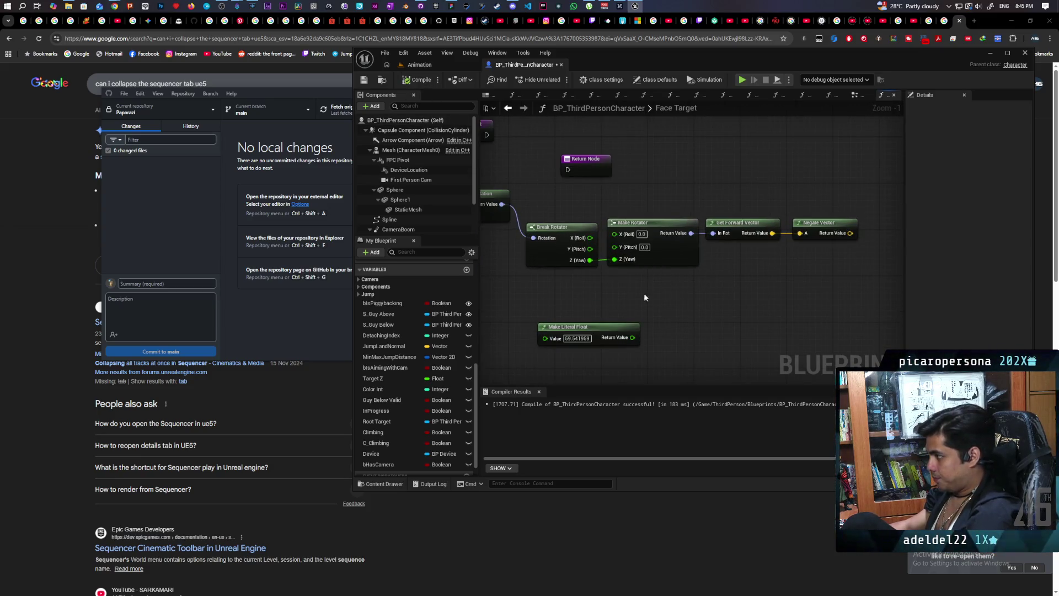
drag(644, 293, 787, 290)
drag(721, 279, 667, 304)
drag(521, 198, 648, 304)
click(585, 235)
drag(525, 191, 650, 312)
key(c)
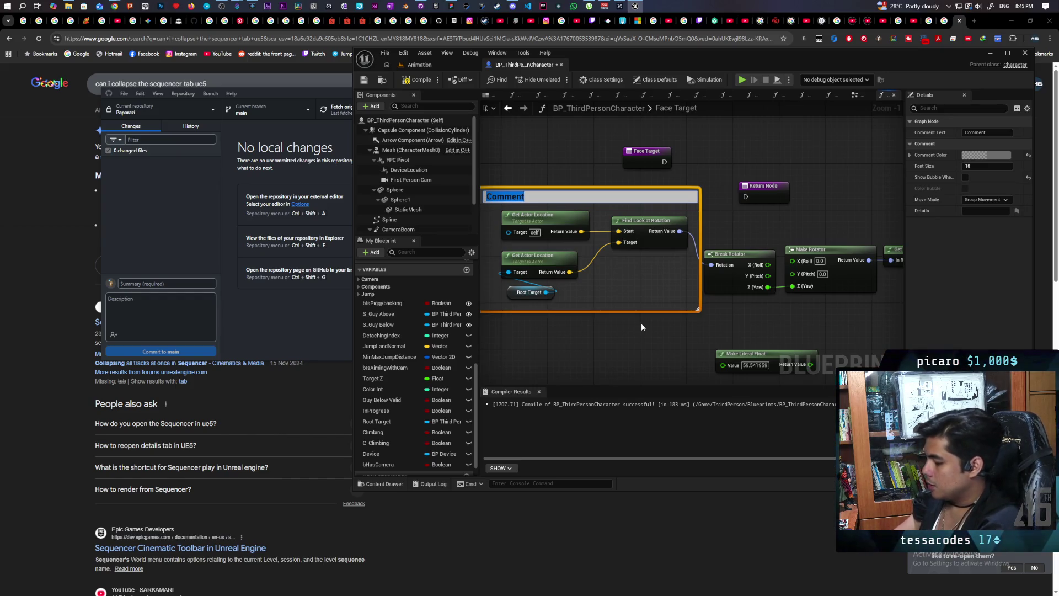
text(Target Rotat)
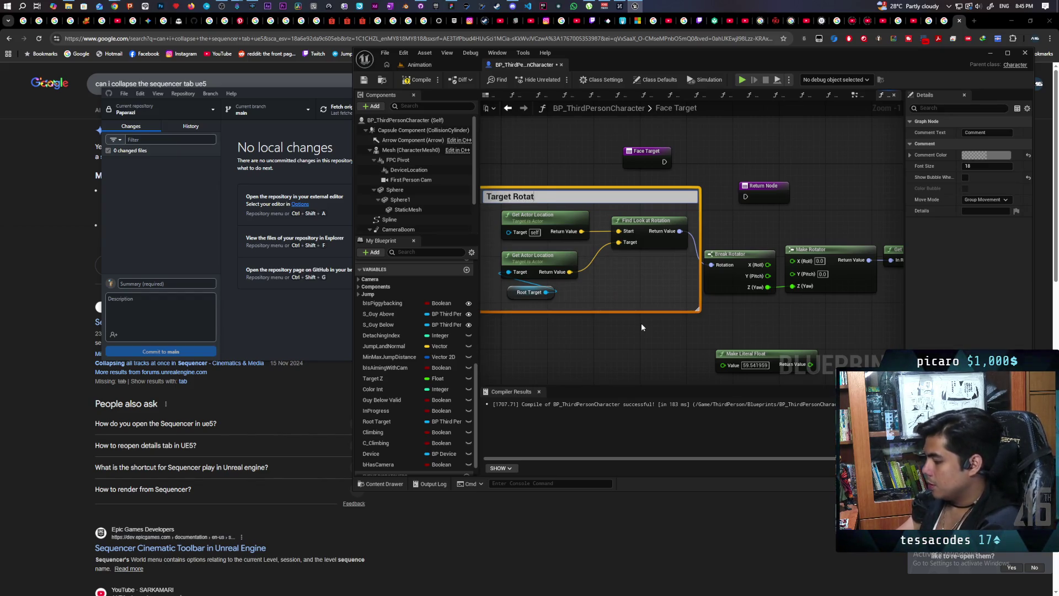
text(ion)
click(641, 323)
- Move the Make Literal Float node beside the Negate Vector chain
drag(642, 323, 684, 270)
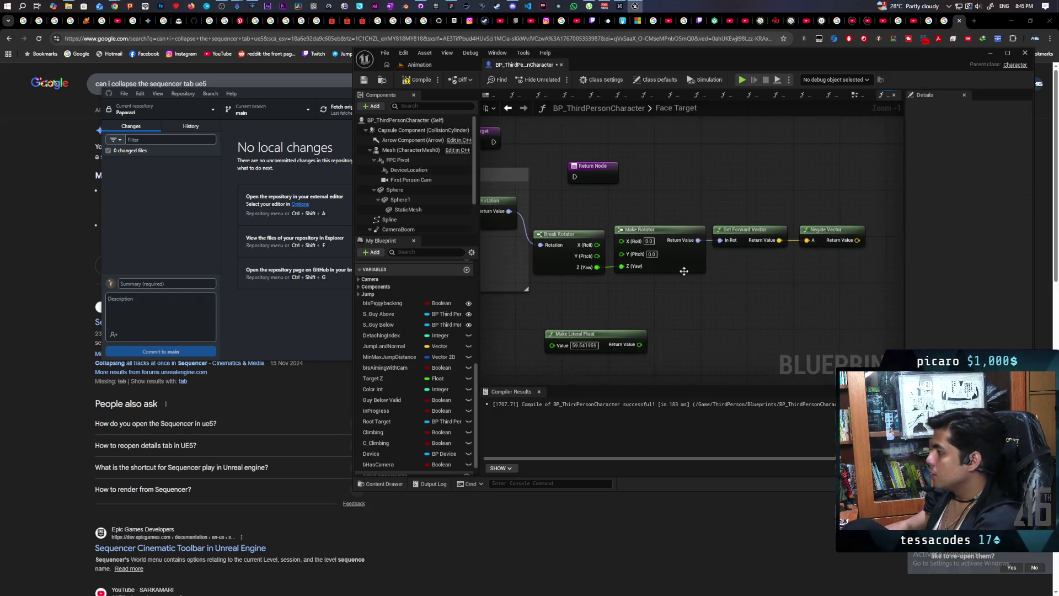
mouse_move(756, 303)
mouse_down()
mouse_move(667, 279)
mouse_move(709, 279)
mouse_up()
drag(607, 305, 823, 276)
scroll(823, 276, up, 1)
scroll(635, 276, down, 3)
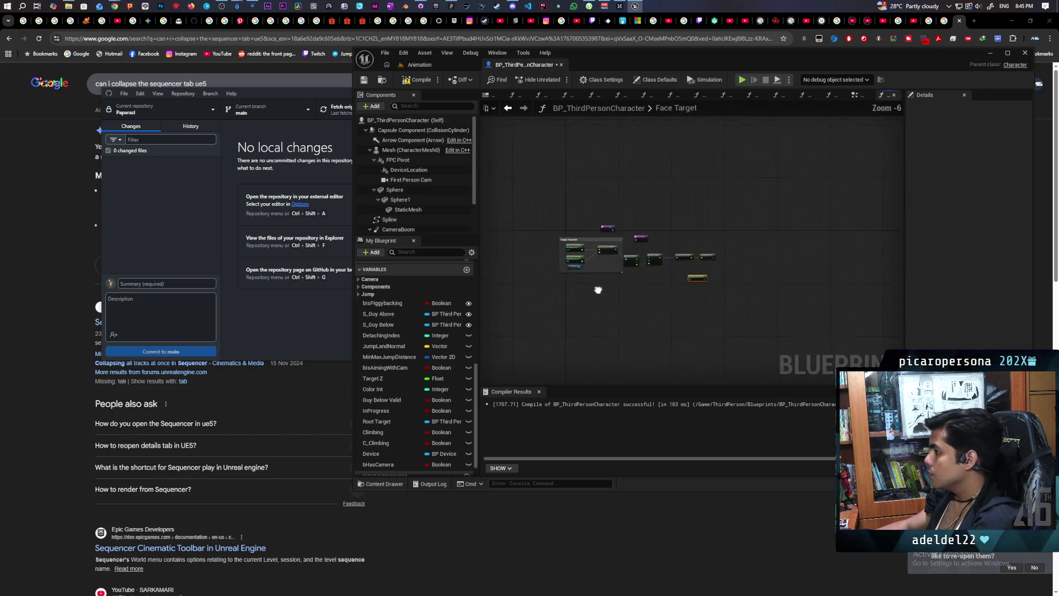
- Add a vector Add node off Get Actor Location's output
scroll(607, 299, up, 1)
drag(529, 266, 871, 226)
text(add)
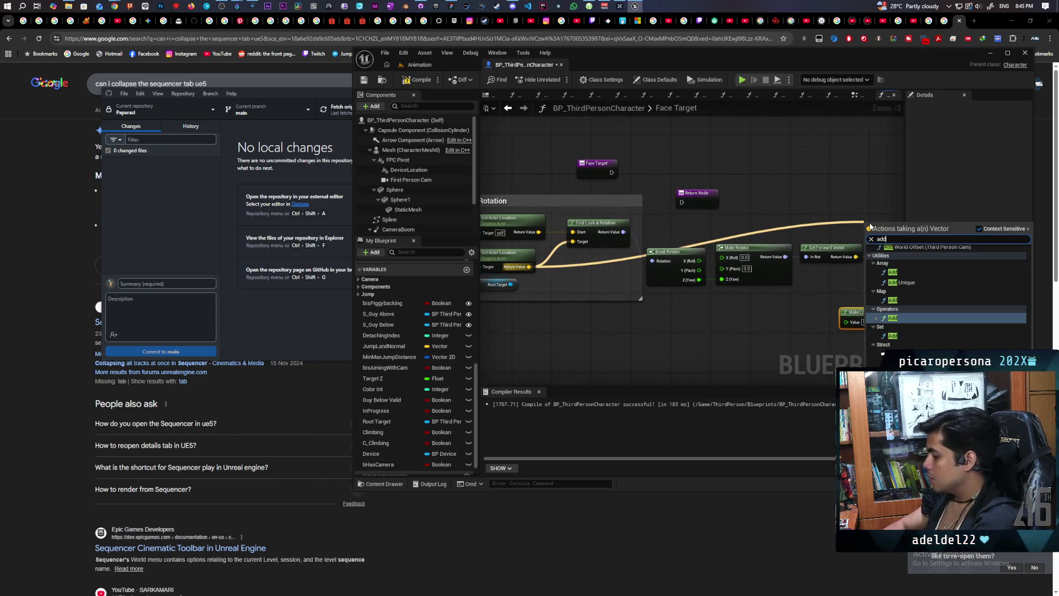
key(Return)
drag(585, 245, 669, 245)
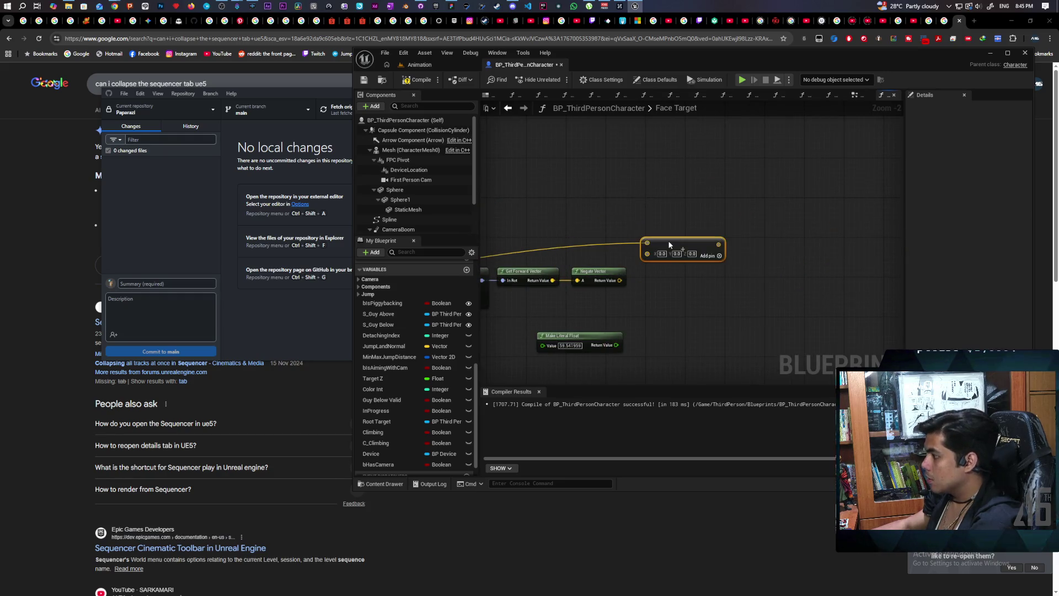
scroll(677, 281, up, 2)
- Add a second vector Add from Negate Vector, feed it the literal float, and comment the chain
drag(600, 276, 613, 303)
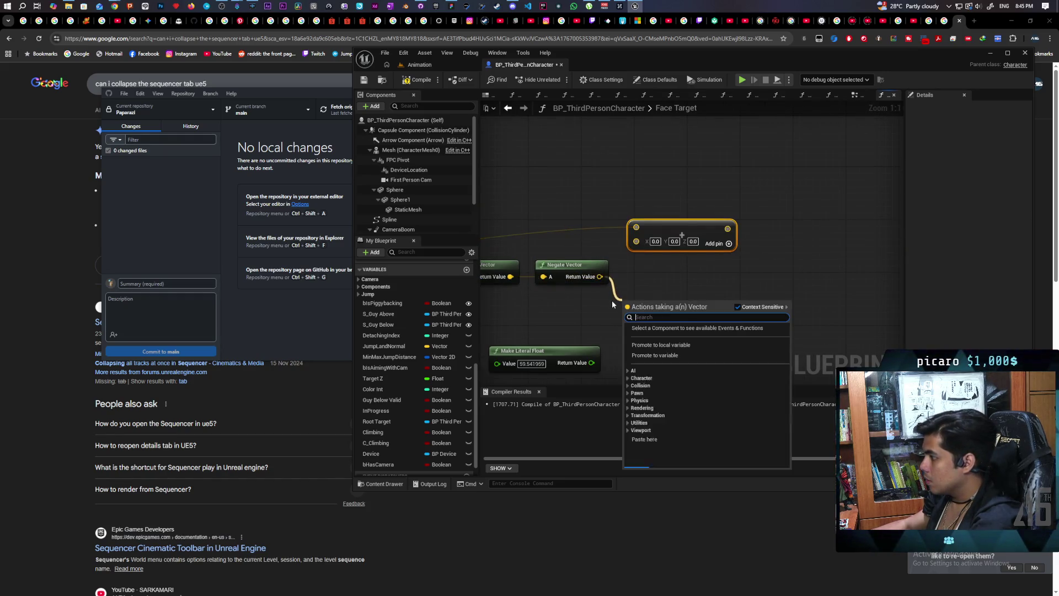
text(add)
key(Return)
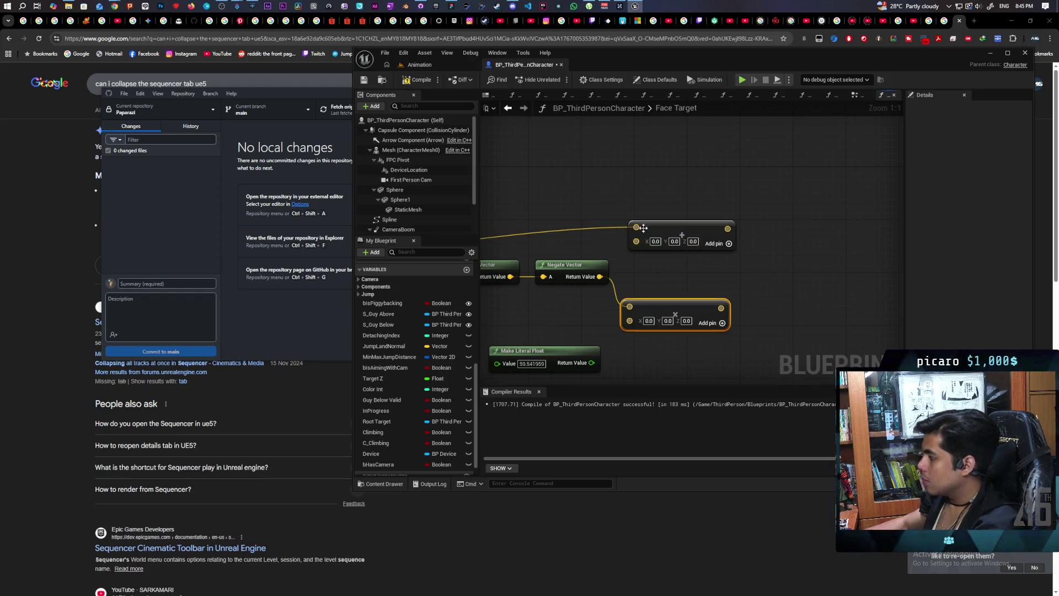
mouse_move(592, 362)
mouse_down()
mouse_move(630, 318)
mouse_move(637, 241)
mouse_up()
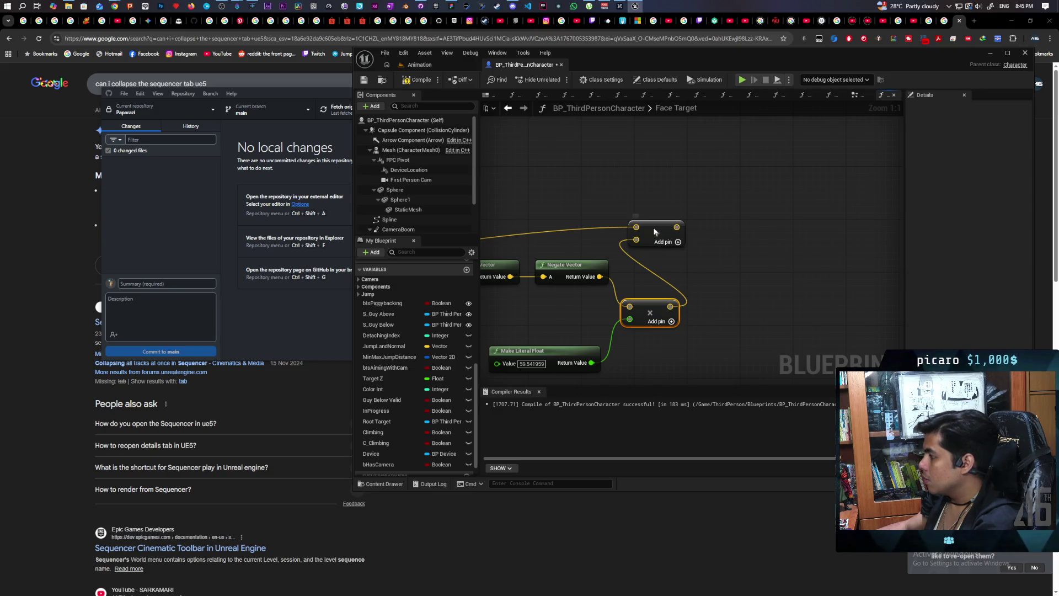
scroll(754, 227, down, 5)
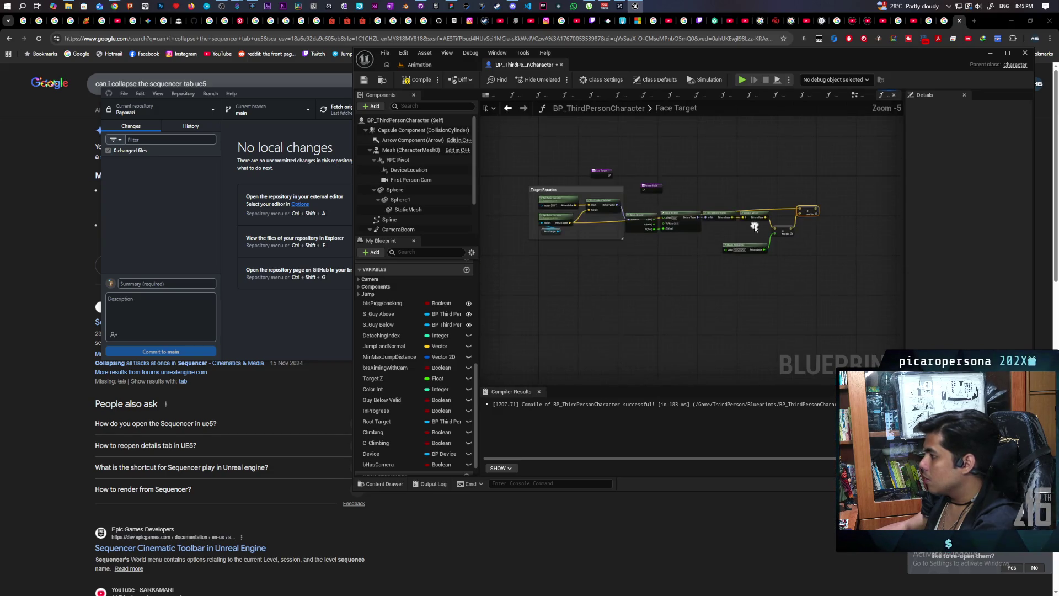
scroll(713, 233, up, 1)
mouse_move(827, 193)
mouse_down()
mouse_move(665, 269)
mouse_move(597, 273)
mouse_up()
drag(600, 224, 634, 244)
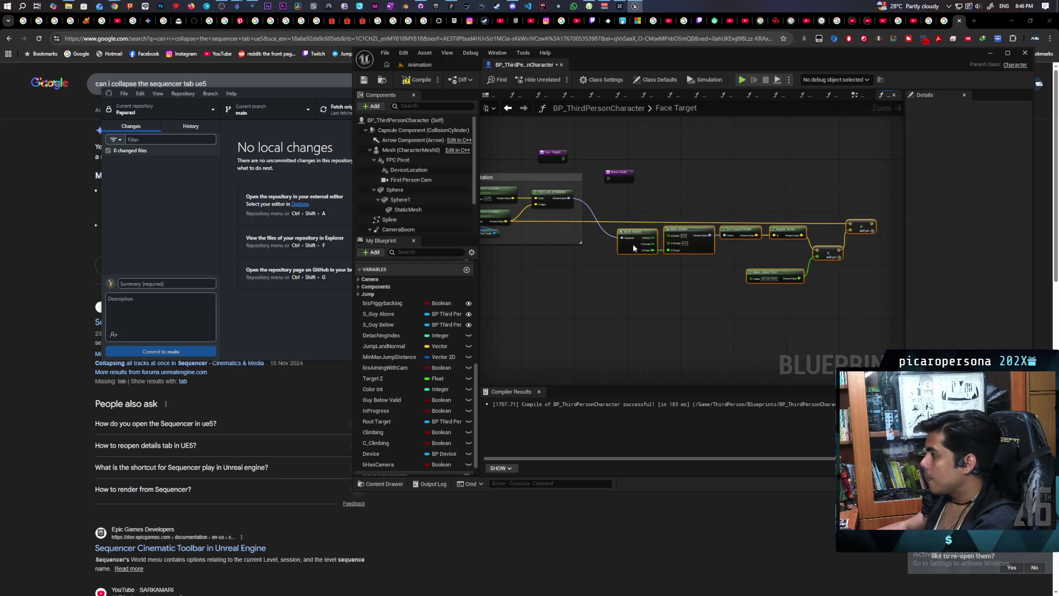
text(cTarget P)
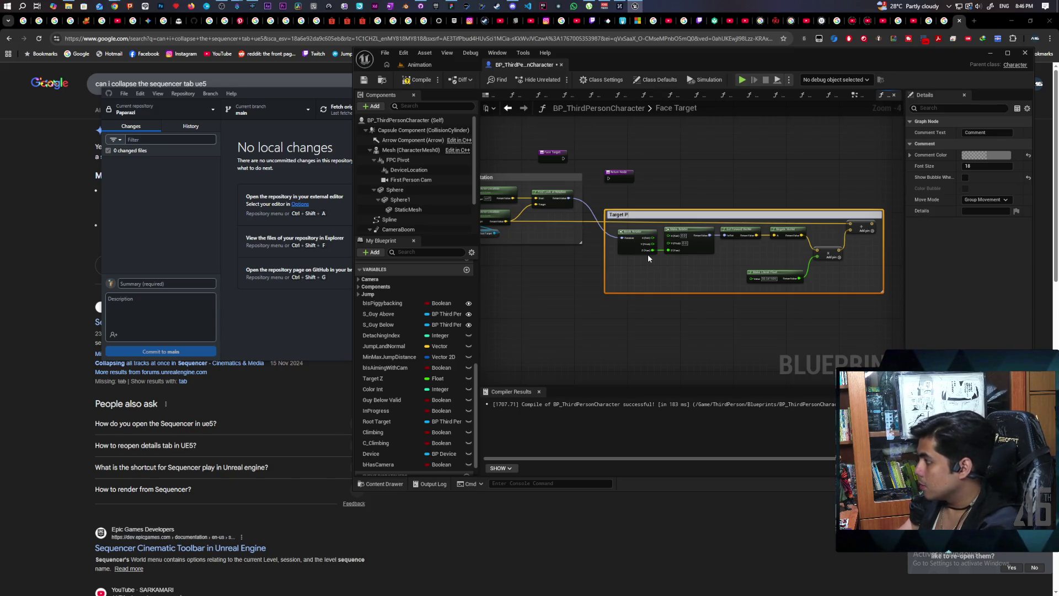
text(sition)
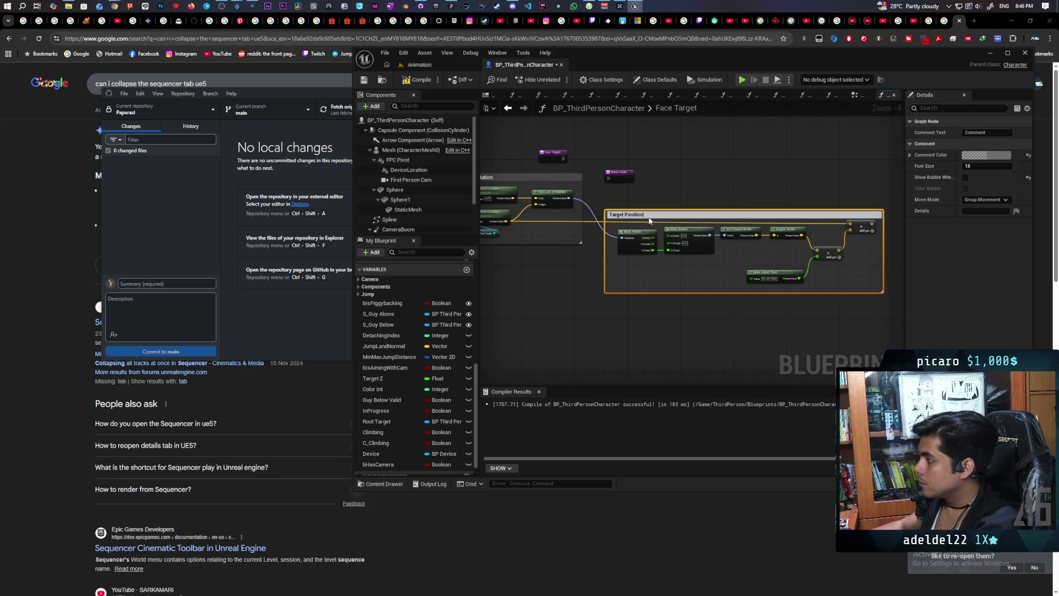
- Confirm the 'Target Position' comment title and move the group up and left
click(586, 290)
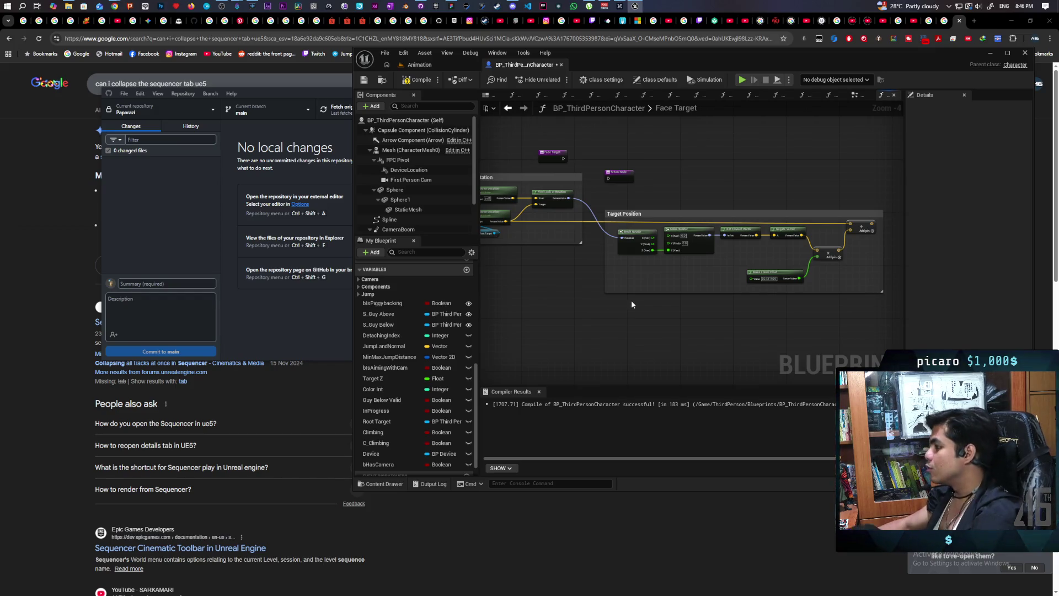
mouse_move(631, 300)
mouse_down()
mouse_move(509, 383)
mouse_move(574, 312)
mouse_move(624, 307)
mouse_up()
mouse_move(647, 221)
mouse_down()
mouse_move(641, 186)
mouse_move(635, 195)
mouse_move(699, 159)
mouse_up()
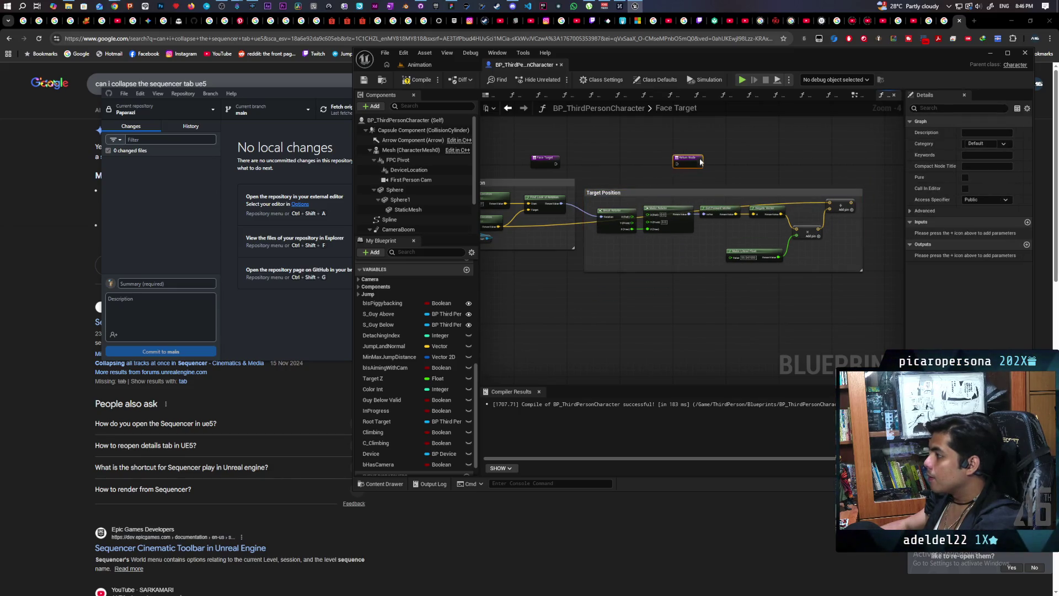
drag(634, 194, 637, 178)
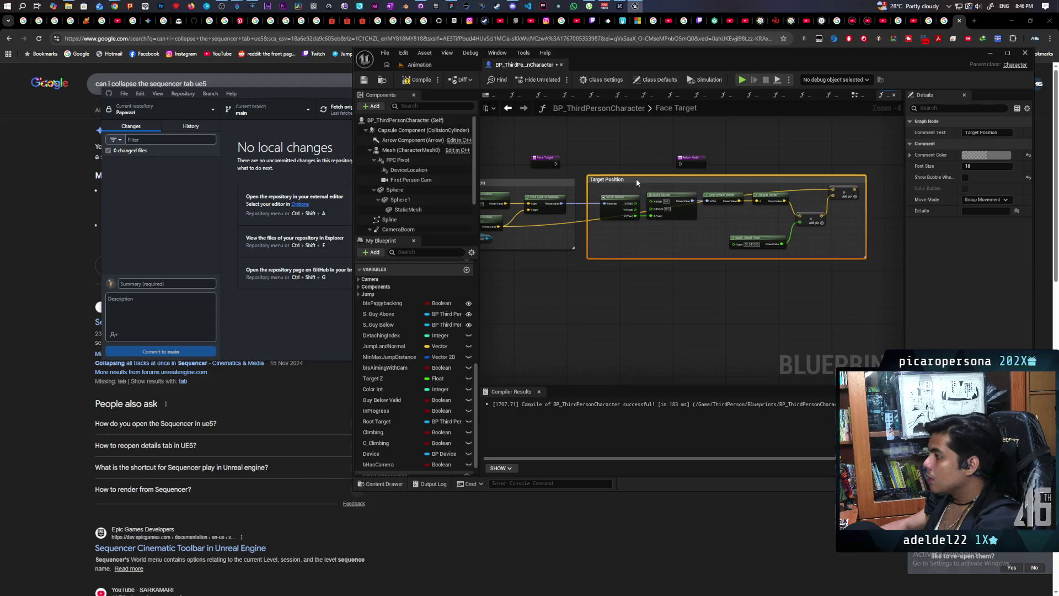
- Wire Face Target's execution pin directly to the Return Node
scroll(683, 282, up, 3)
scroll(640, 249, down, 3)
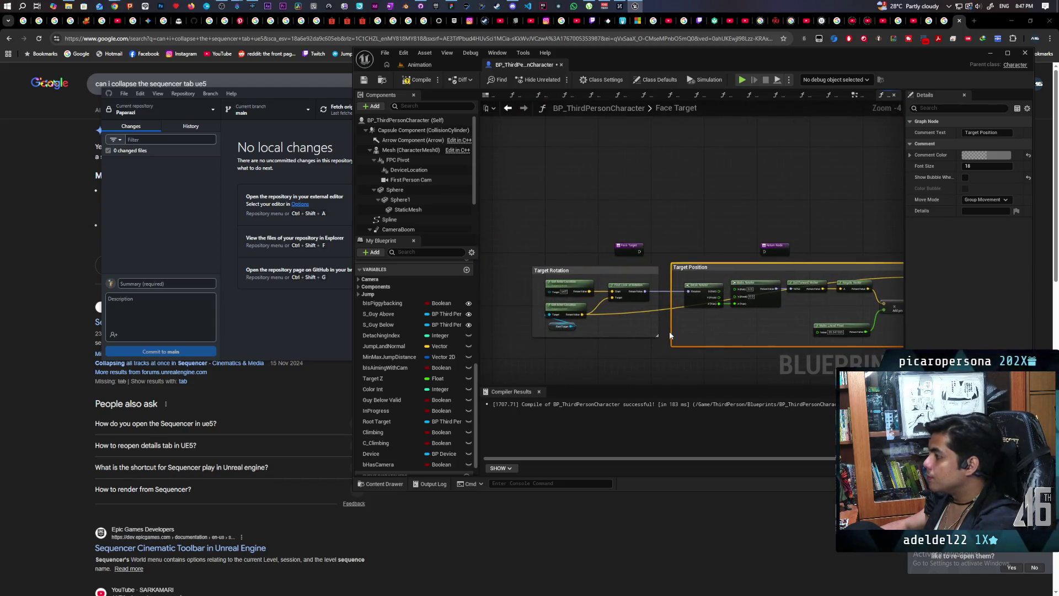
drag(639, 251, 828, 242)
- Wire Find Look at Rotation into the Return Node as an output named Rotation
mouse_move(629, 251)
mouse_down()
mouse_move(651, 210)
mouse_move(675, 198)
mouse_up()
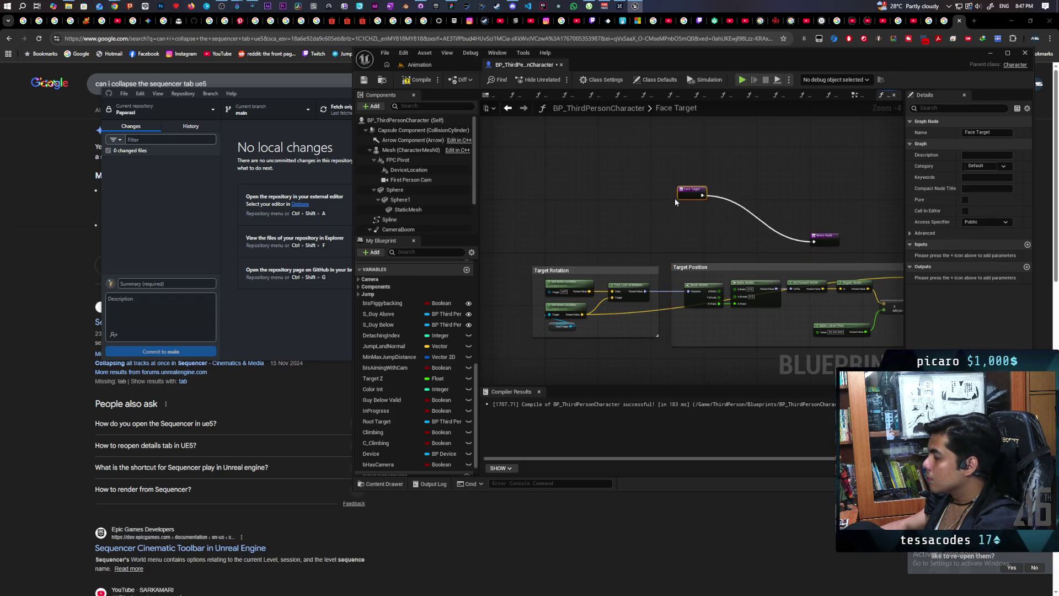
scroll(594, 234, up, 3)
scroll(649, 249, down, 2)
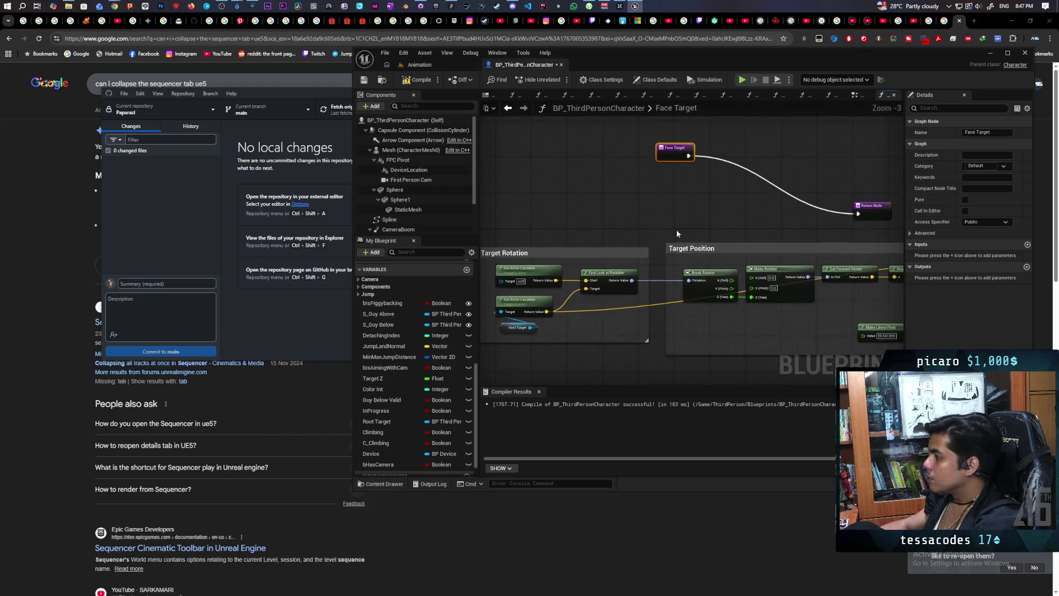
mouse_move(577, 285)
mouse_down()
mouse_move(720, 227)
mouse_move(812, 219)
mouse_move(728, 171)
mouse_move(717, 152)
mouse_move(704, 156)
mouse_up()
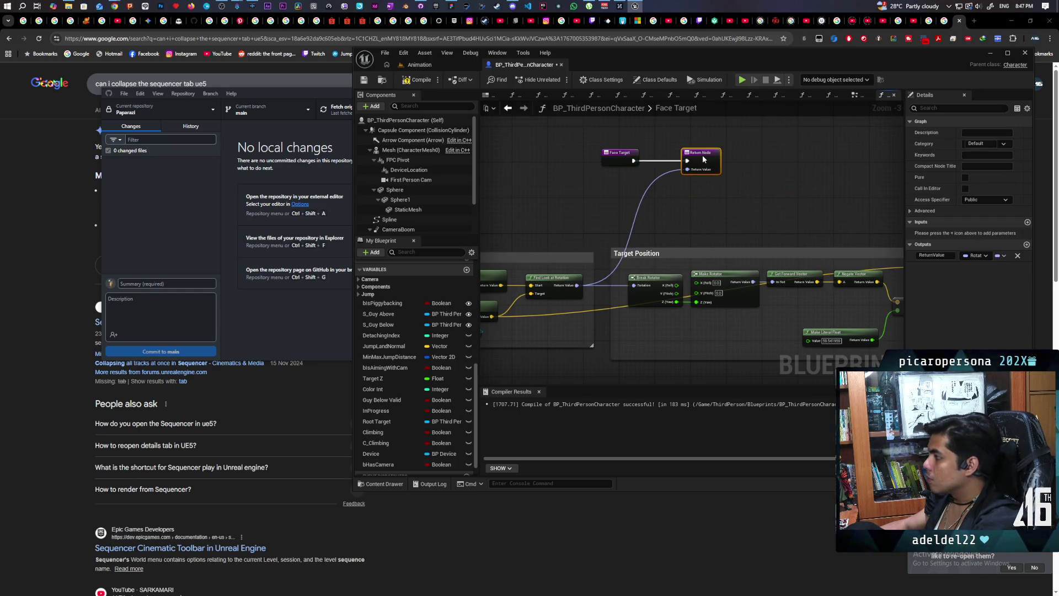
click(921, 255)
text(Rota)
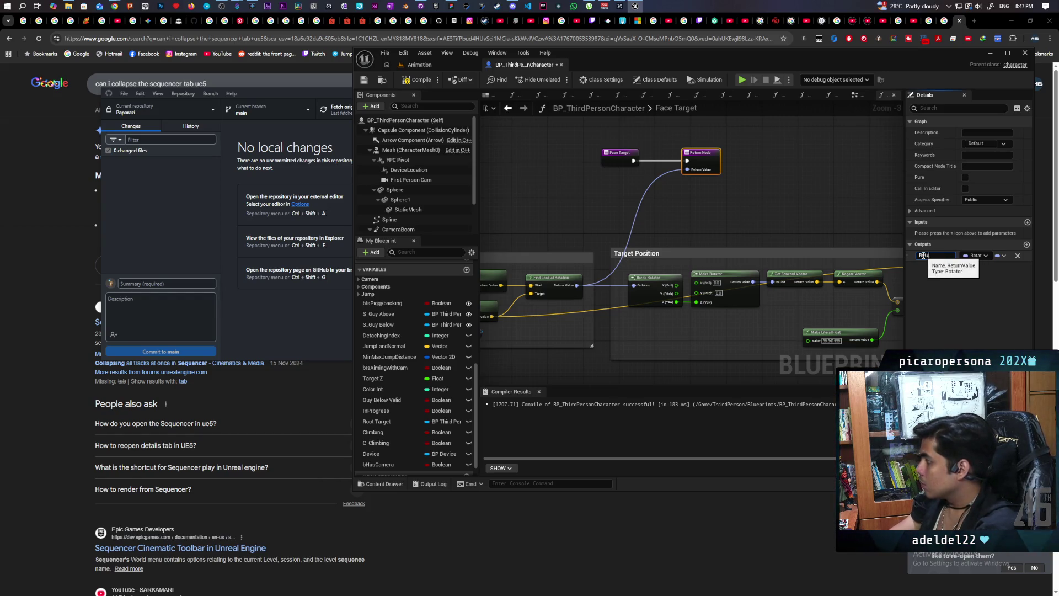
text(tion)
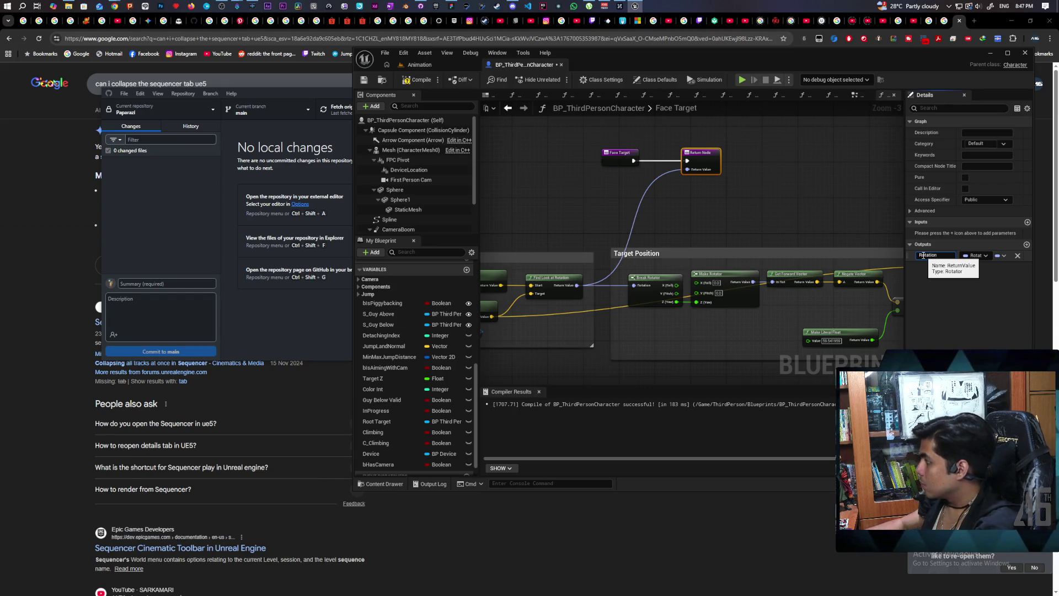
- Wire the Add node's vector into a second Return output named Location
mouse_move(730, 197)
mouse_down()
mouse_move(608, 138)
mouse_move(970, 190)
mouse_move(651, 211)
mouse_move(613, 199)
mouse_move(825, 243)
mouse_up()
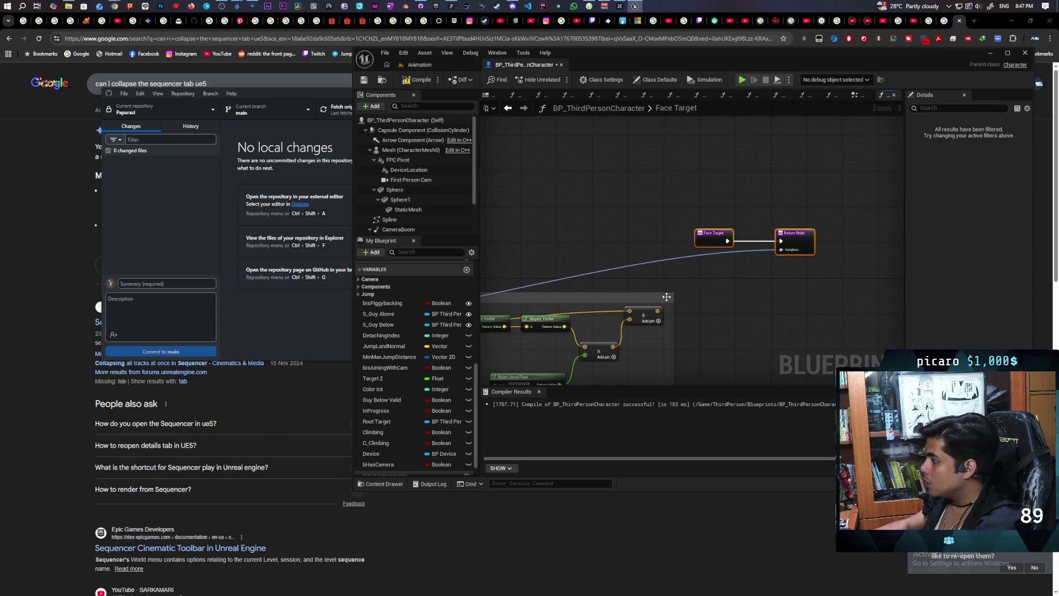
mouse_move(658, 311)
mouse_down()
mouse_move(718, 242)
mouse_move(805, 250)
mouse_up()
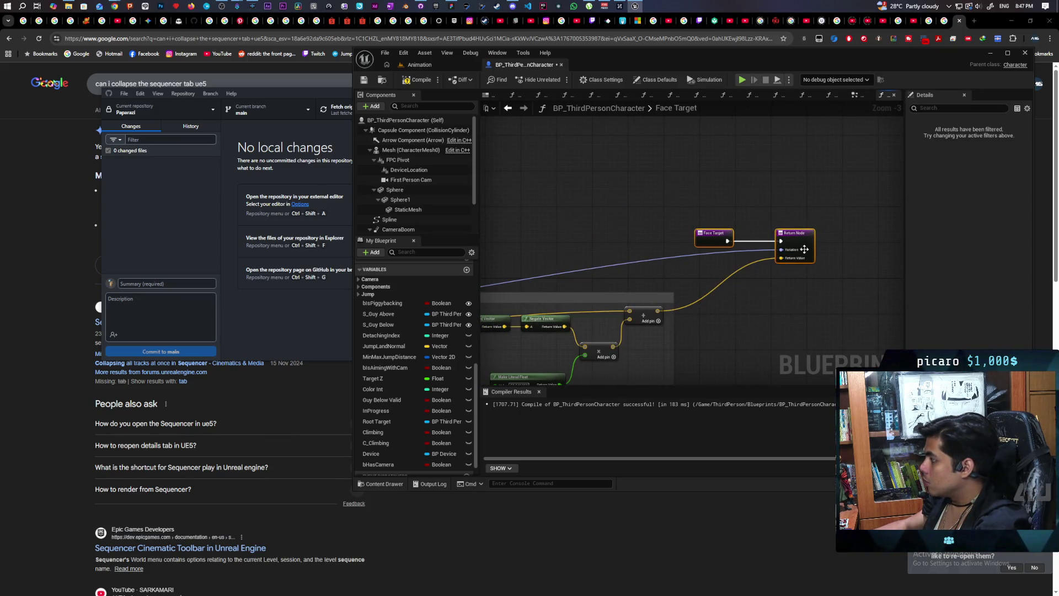
click(804, 249)
click(935, 266)
text(Lo)
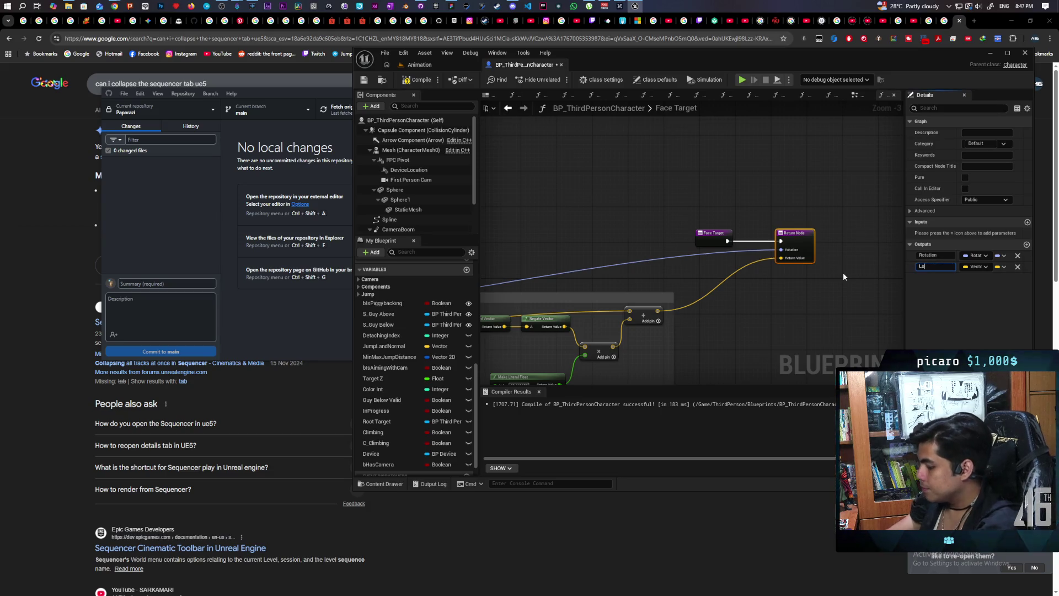
text(cation)
click(777, 209)
- Move the Face Target and Return nodes left and compile the Blueprint
drag(778, 213, 690, 254)
drag(794, 236, 698, 241)
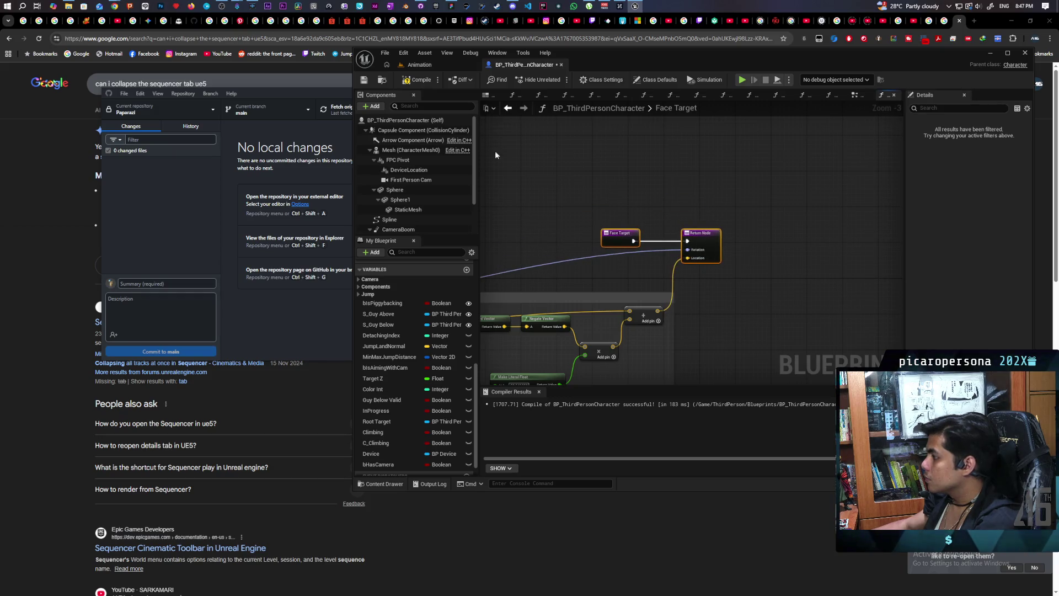
click(418, 81)
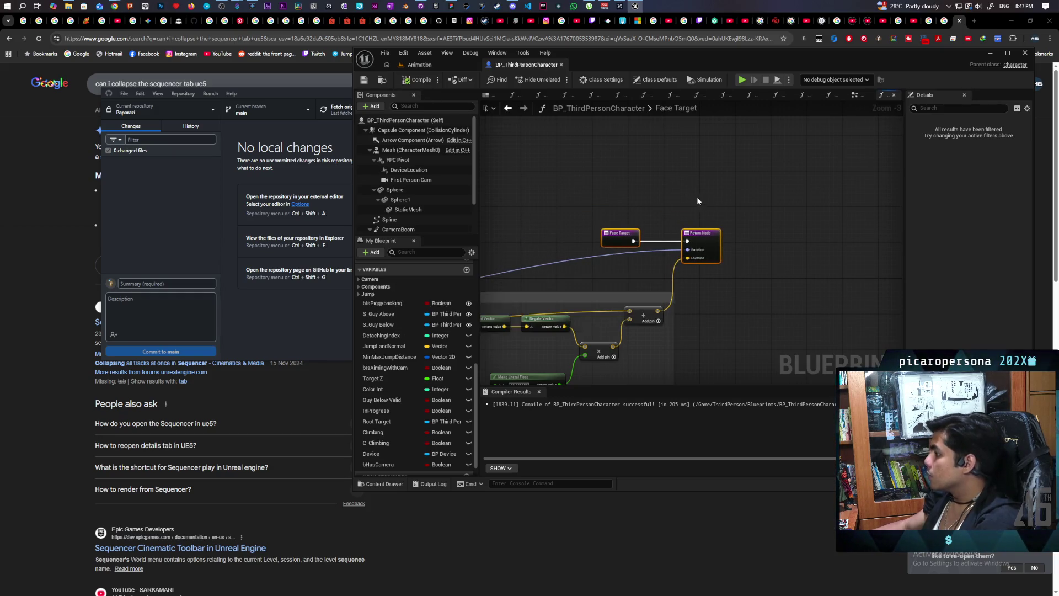
scroll(697, 197, down, 2)
- Make Face Target a pure function and save the Blueprint
click(709, 232)
click(965, 178)
key(ctrl+s)
- Locate the jump logic in the EventGraph and open the TL_Jump timeline
click(854, 95)
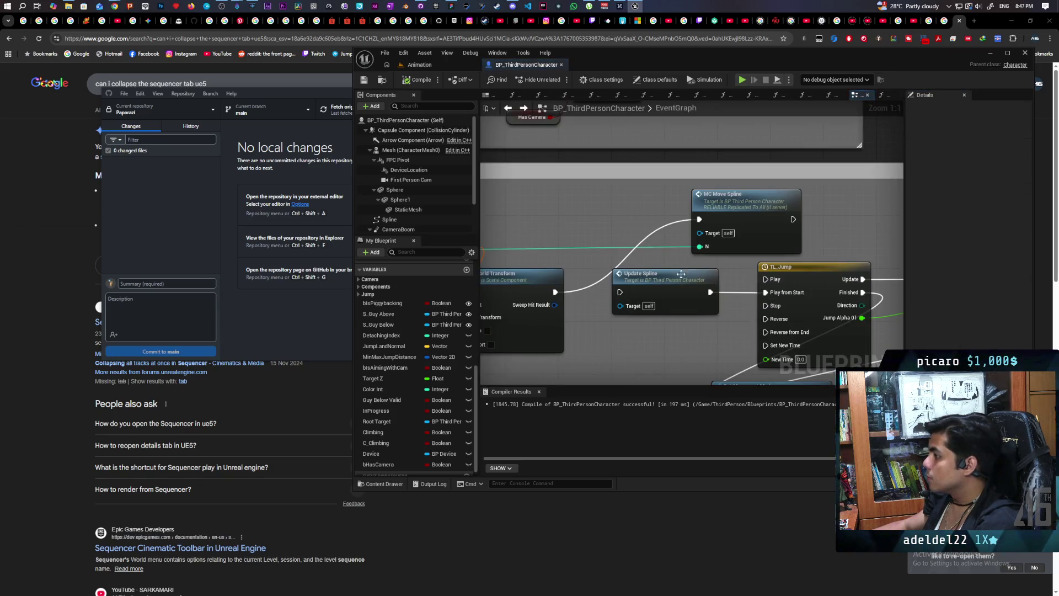
scroll(648, 254, down, 4)
mouse_move(741, 215)
mouse_down()
mouse_move(621, 191)
mouse_move(679, 223)
mouse_up()
scroll(679, 223, down, 2)
scroll(680, 223, up, 3)
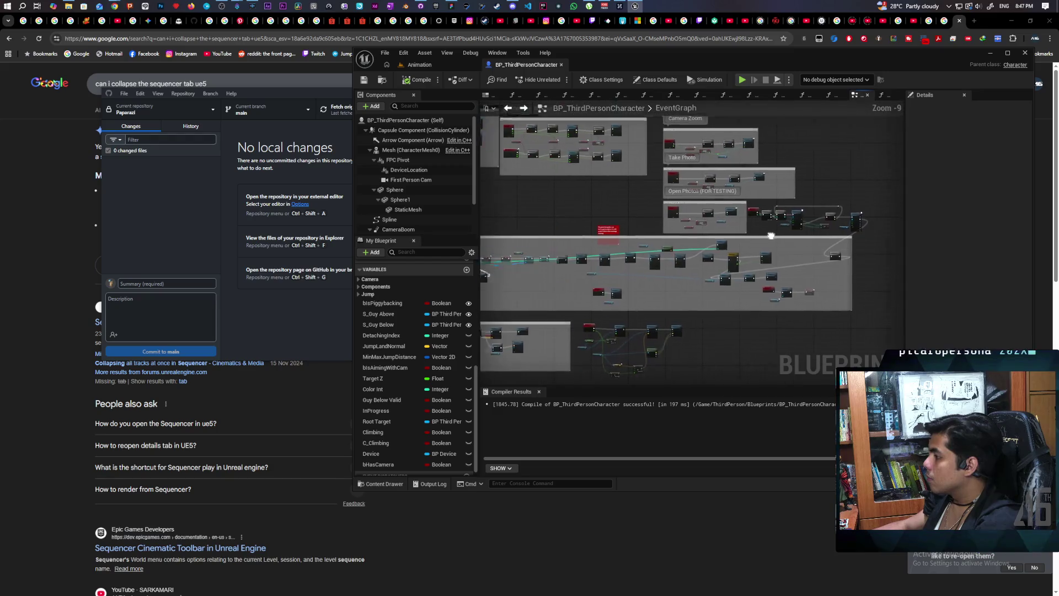
scroll(786, 254, up, 2)
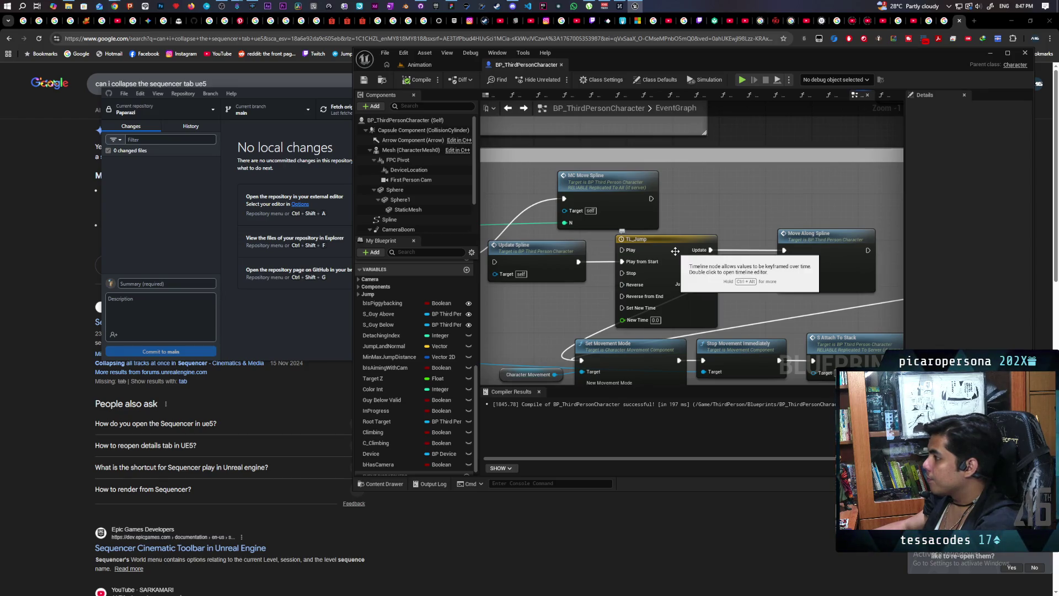
double_click(675, 253)
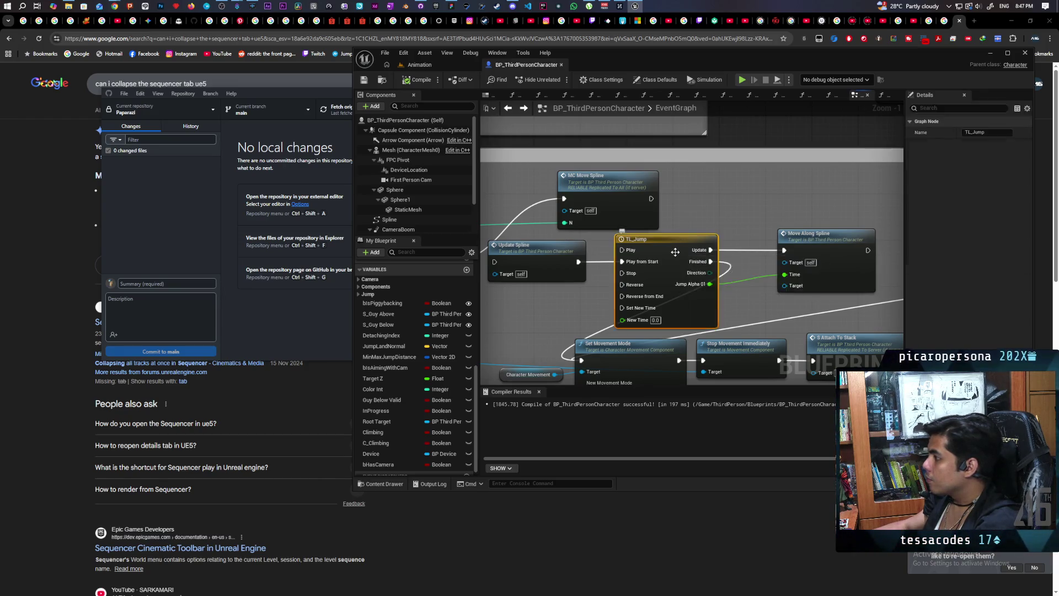
- Set TL_Jump's length to 0.5 and its final key's time to 0.5, then recompile
click(558, 118)
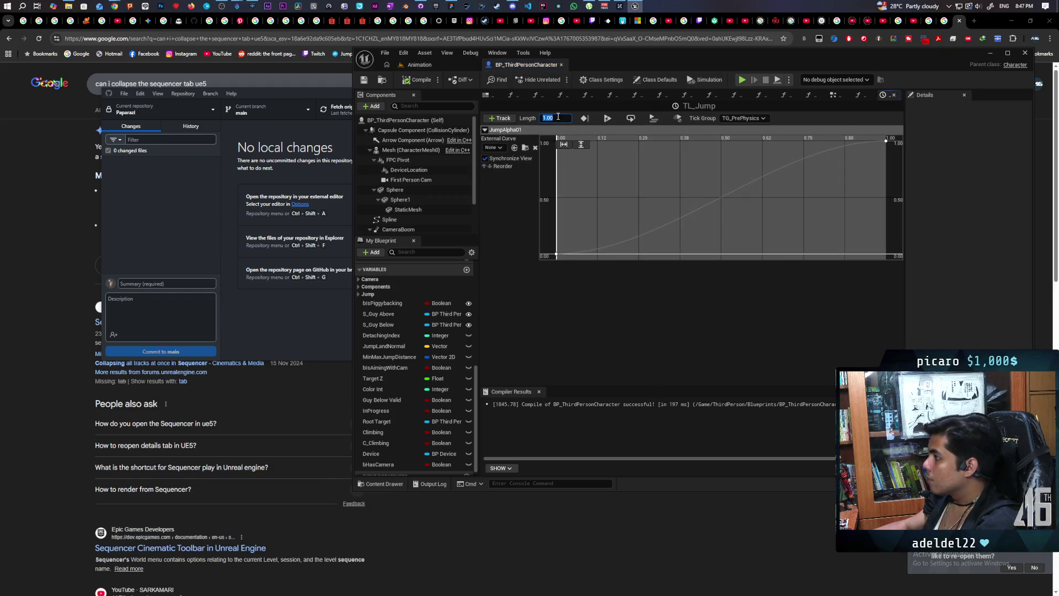
text(.5)
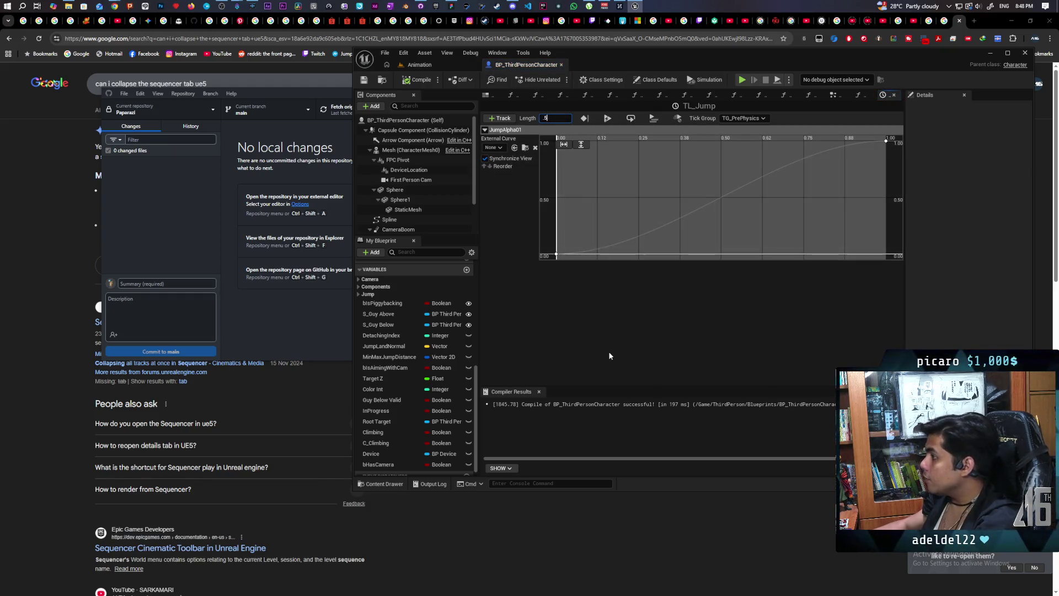
key(Return)
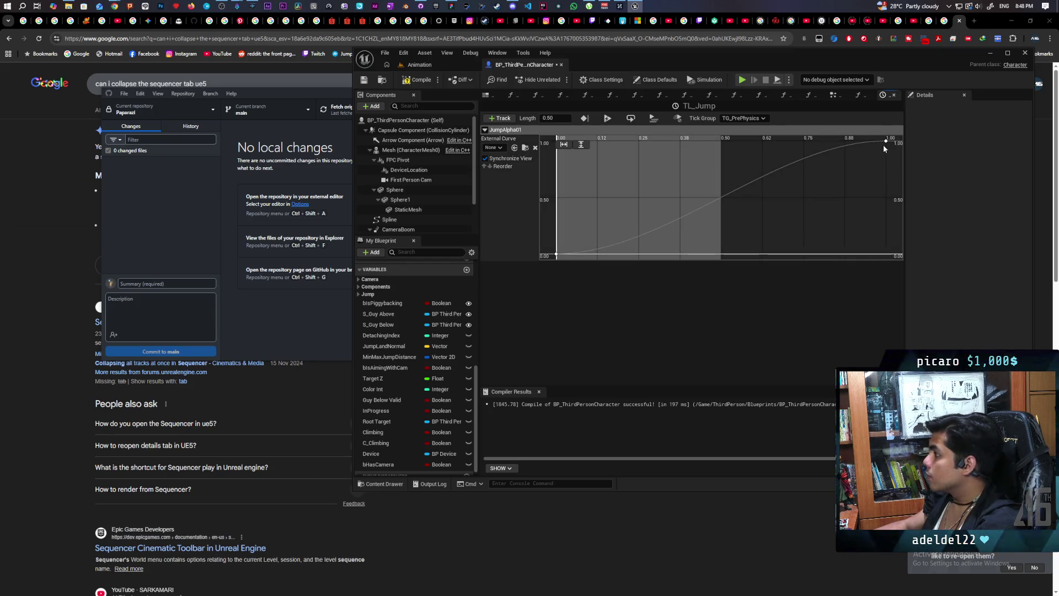
click(886, 143)
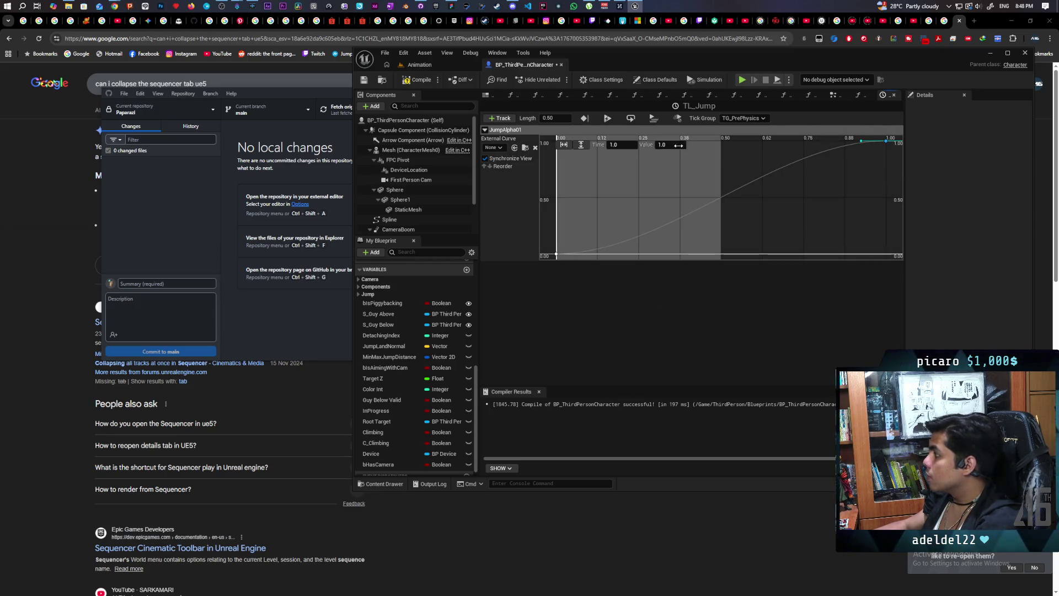
click(624, 145)
text(0.5)
key(Return)
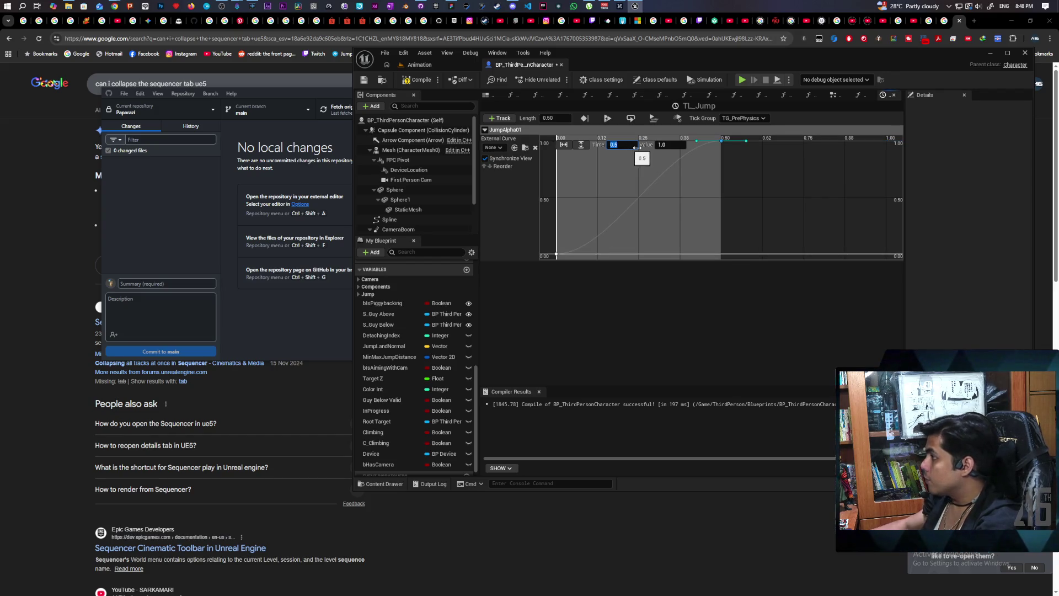
click(418, 80)
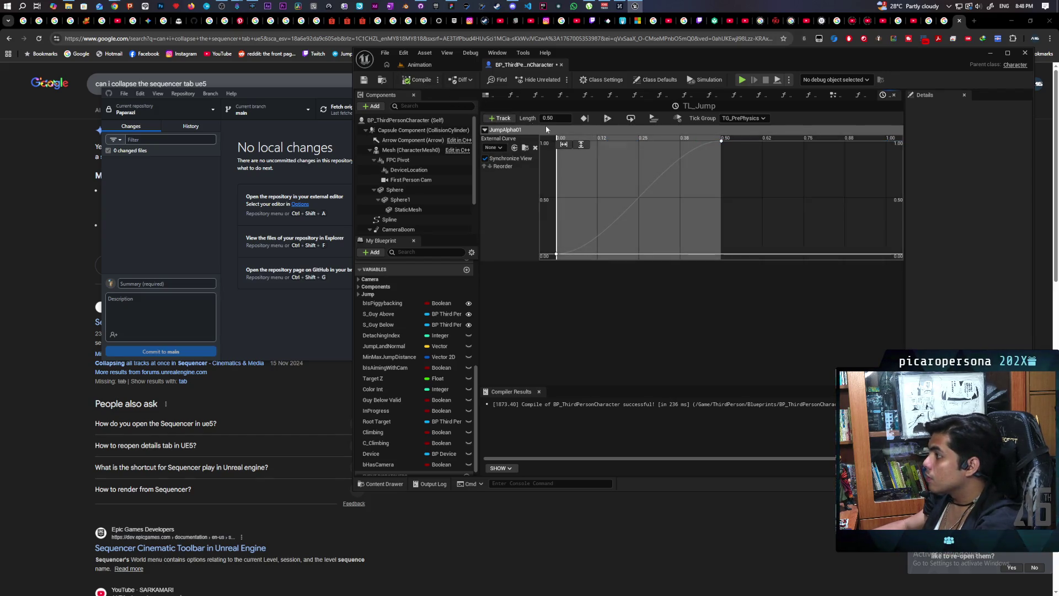
click(843, 95)
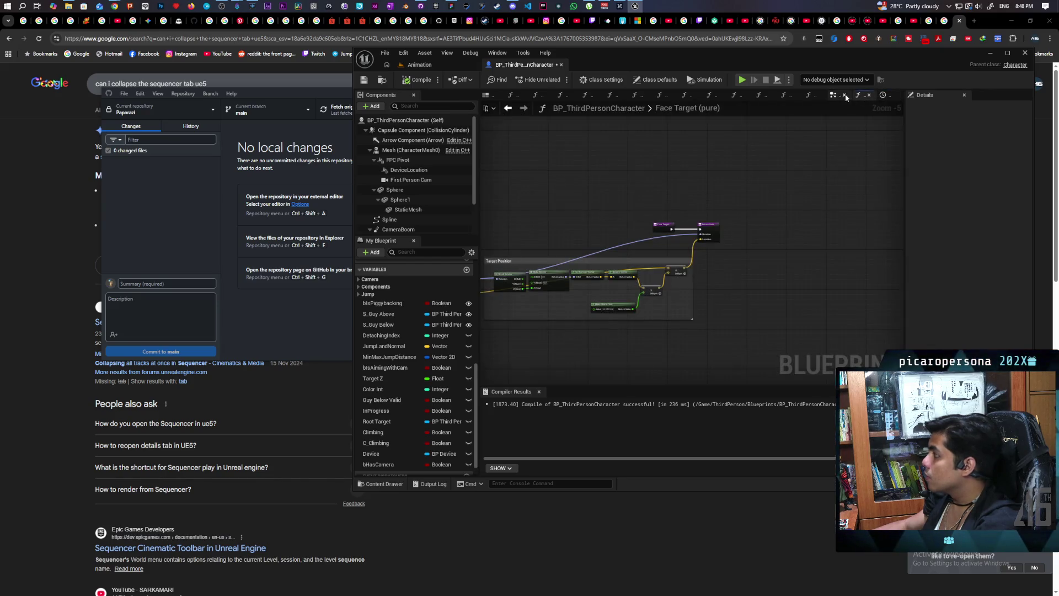
- Place a pure Face Target call node beside Get Actor Transform in the EventGraph
click(834, 95)
scroll(724, 233, down, 3)
scroll(724, 232, up, 4)
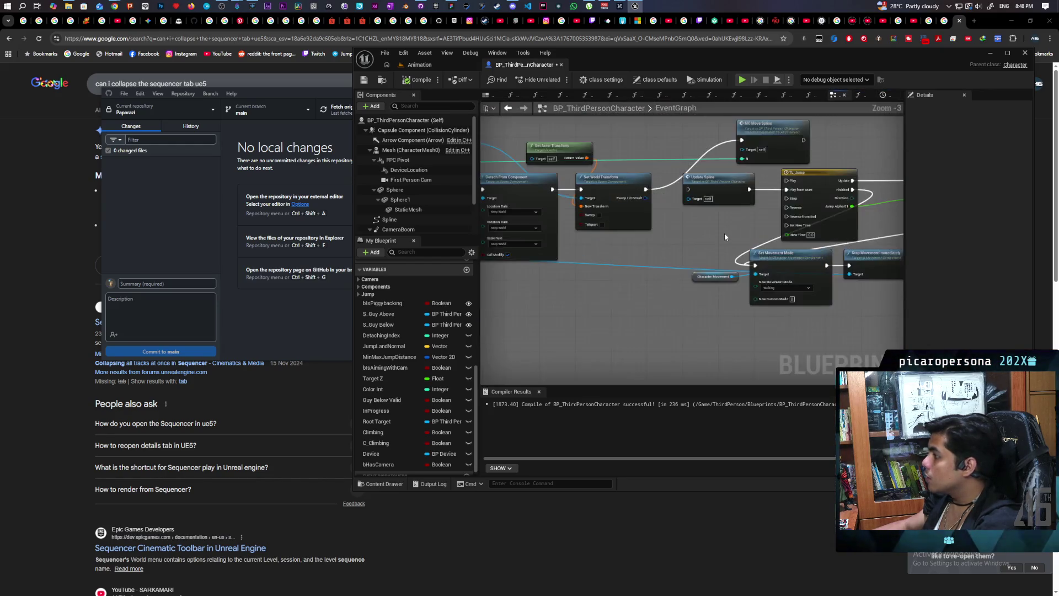
drag(670, 336, 599, 326)
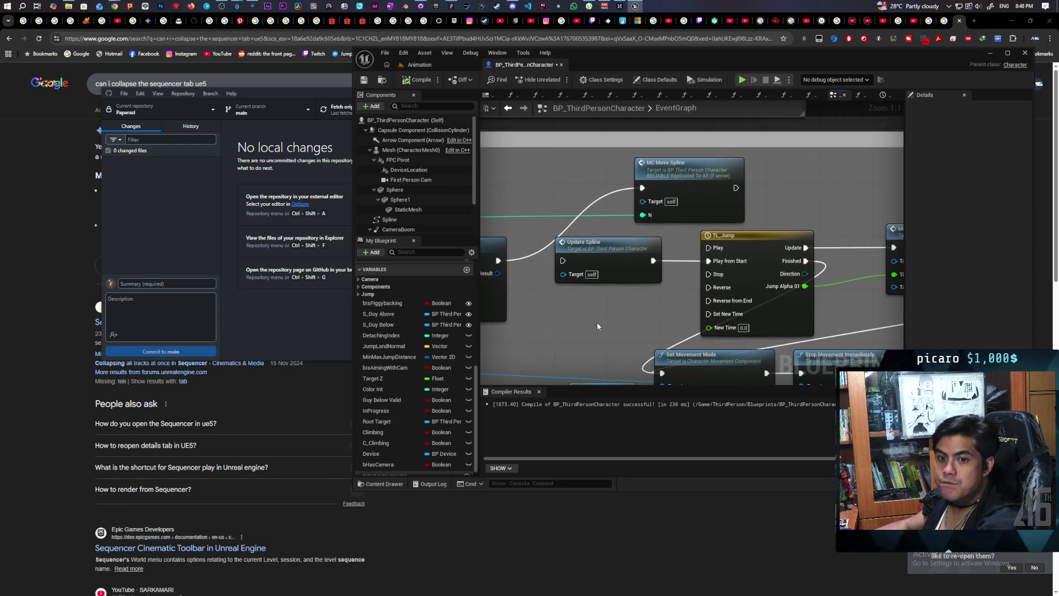
mouse_move(597, 322)
mouse_down()
mouse_move(743, 279)
mouse_move(752, 290)
mouse_move(792, 276)
mouse_move(683, 336)
mouse_up()
scroll(743, 281, down, 2)
scroll(416, 355, up, 4)
scroll(416, 354, up, 1)
mouse_move(389, 340)
mouse_down()
mouse_move(667, 278)
mouse_move(629, 241)
mouse_up()
scroll(674, 268, up, 2)
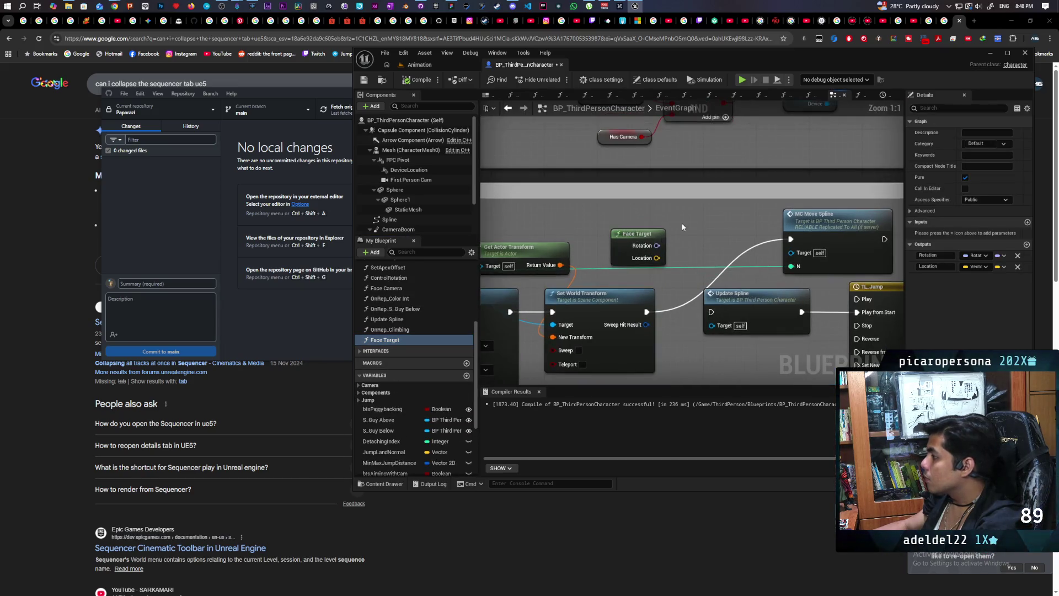
click(612, 265)
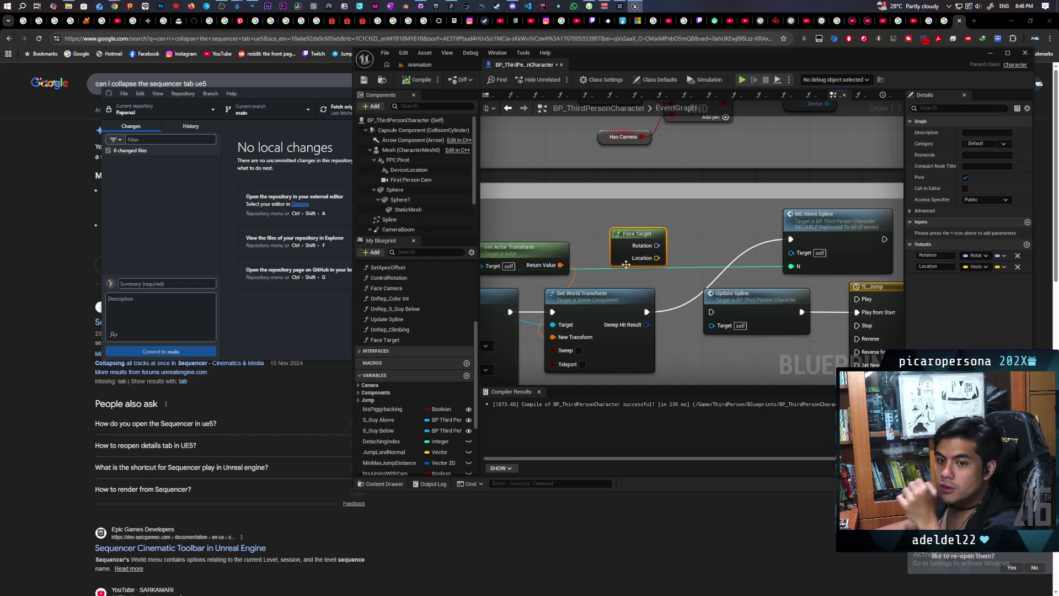
- Move the Face Target node down below Update Spline
drag(701, 264, 636, 257)
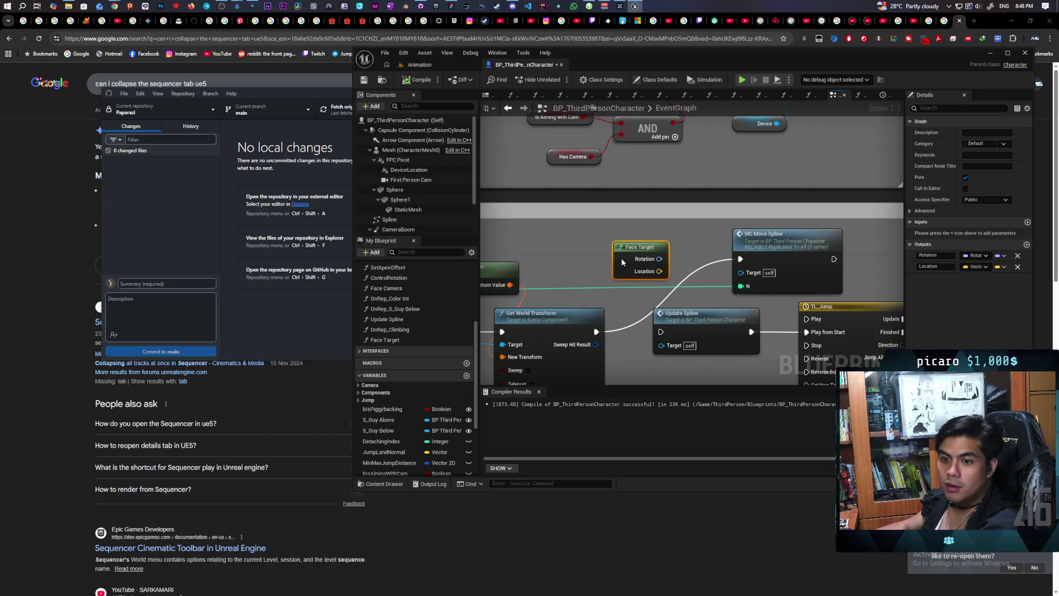
drag(622, 262, 595, 266)
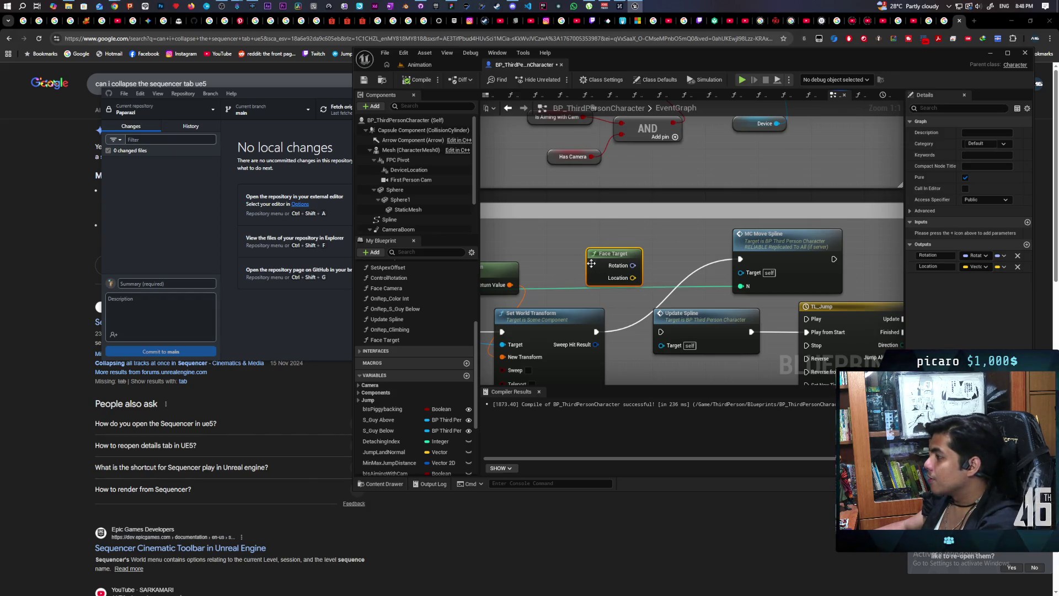
click(662, 254)
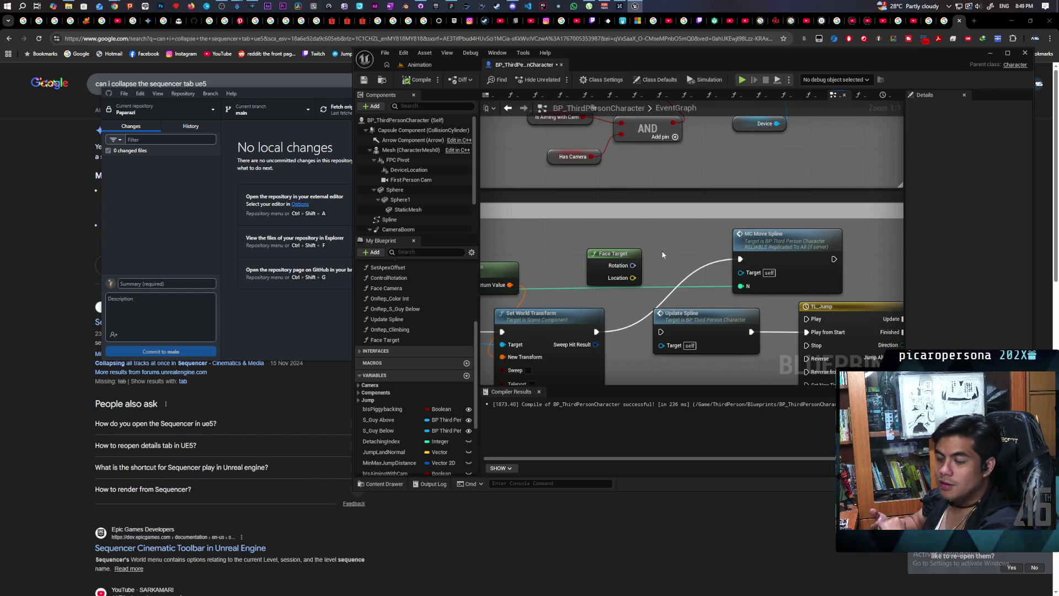
click(606, 267)
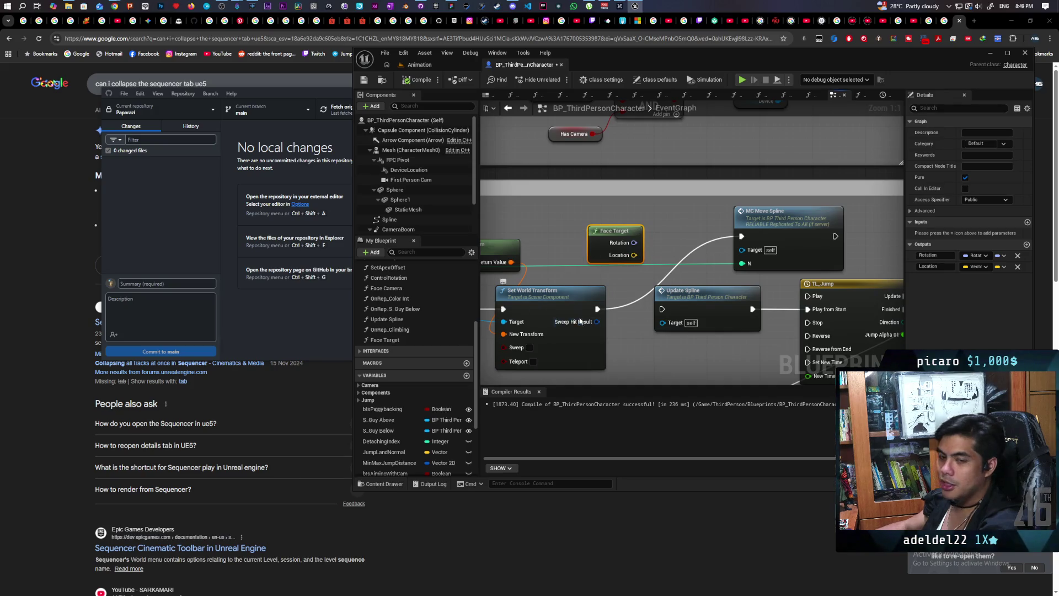
scroll(580, 320, down, 3)
scroll(639, 293, up, 3)
mouse_move(670, 256)
mouse_down()
mouse_move(742, 251)
mouse_move(623, 271)
mouse_up()
click(610, 211)
click(739, 224)
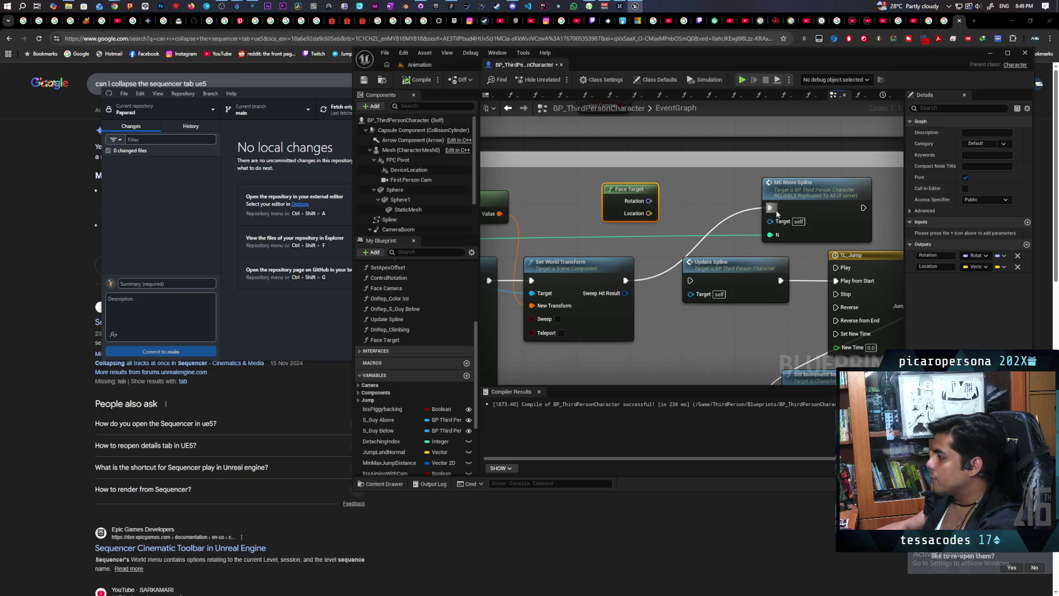
mouse_move(652, 206)
mouse_down()
mouse_move(675, 309)
mouse_move(713, 364)
mouse_up()
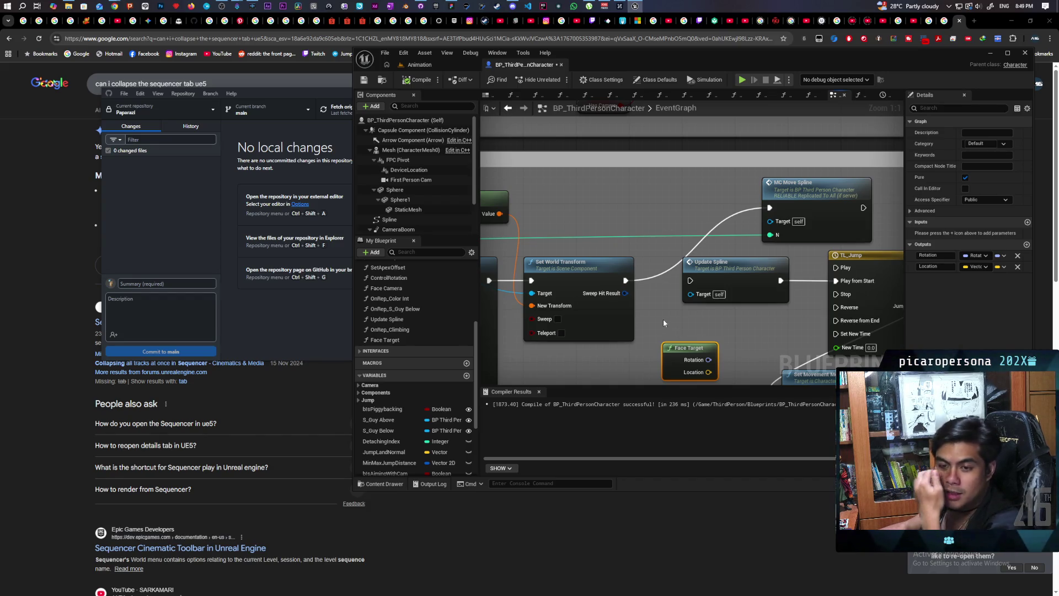
- Move Update Spline up and left so it sits above Set World Transform
mouse_move(670, 315)
mouse_down()
mouse_move(600, 294)
mouse_move(604, 320)
mouse_move(610, 298)
mouse_move(681, 296)
mouse_move(708, 314)
mouse_up()
drag(662, 260, 563, 179)
scroll(611, 289, down, 2)
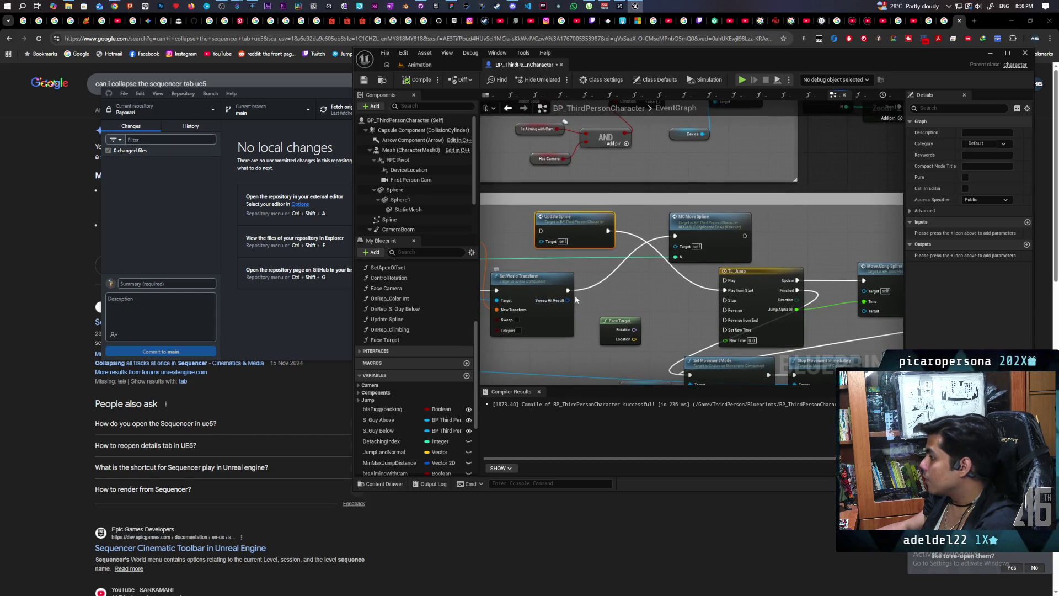
- Shift TL_Jump left and wire its Finished output into MC Move Spline's exec input
mouse_move(755, 275)
mouse_down()
mouse_move(705, 284)
mouse_move(682, 273)
mouse_up()
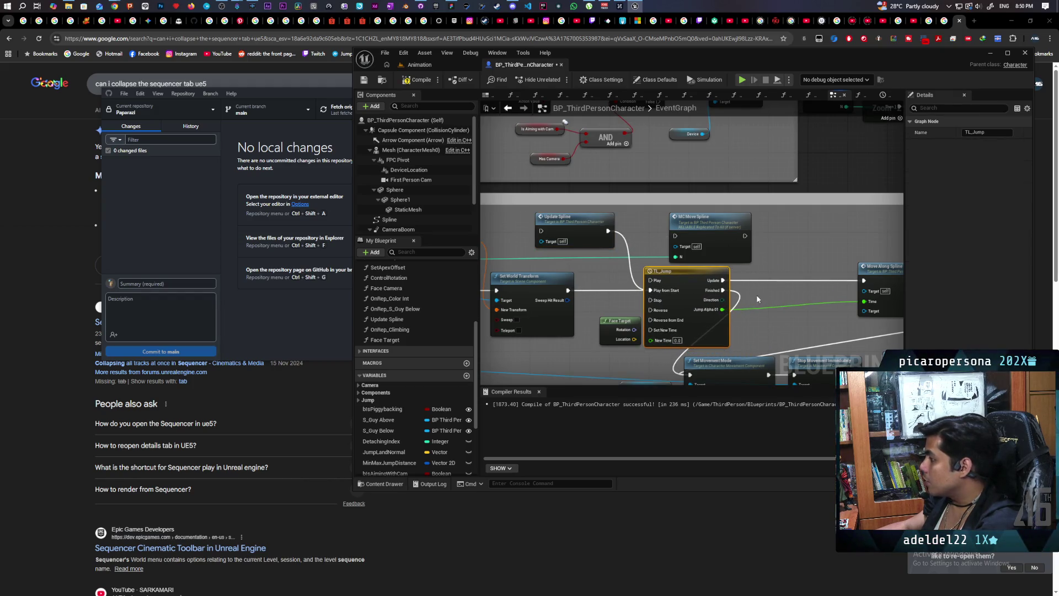
drag(756, 294, 725, 241)
mouse_move(740, 287)
mouse_down()
mouse_move(639, 256)
mouse_move(646, 277)
mouse_up()
mouse_move(601, 239)
mouse_down()
mouse_move(552, 184)
mouse_move(659, 173)
mouse_up()
mouse_move(643, 250)
mouse_down()
mouse_move(717, 292)
mouse_move(671, 288)
mouse_up()
- Place Face Target beside TL_Jump and move Move Along Spline lower
drag(512, 286, 676, 282)
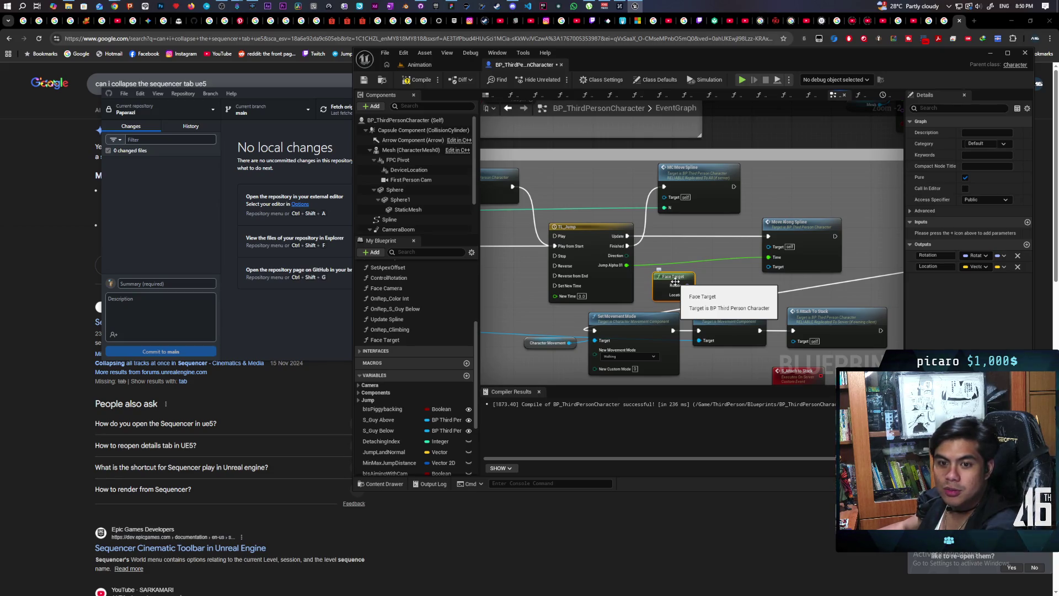
scroll(676, 282, up, 2)
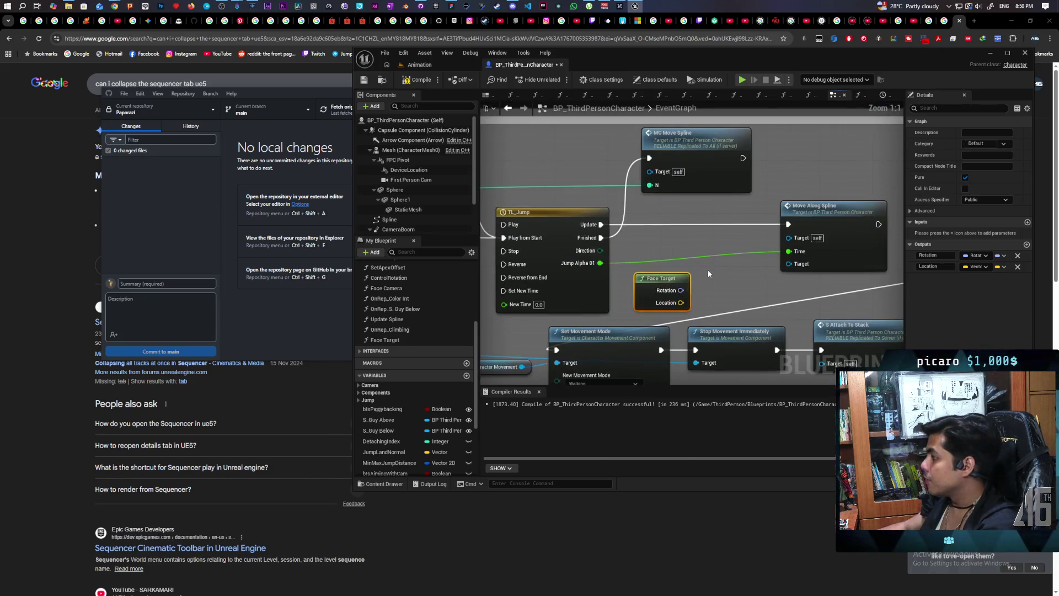
mouse_move(699, 279)
mouse_down()
mouse_move(586, 262)
mouse_move(674, 267)
mouse_up()
click(679, 221)
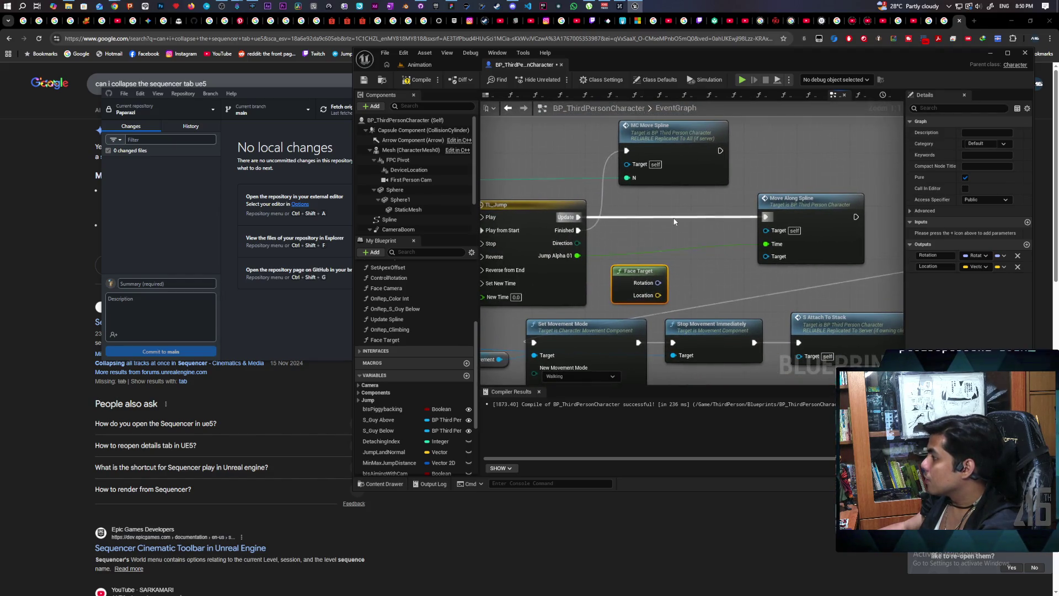
drag(807, 204, 803, 255)
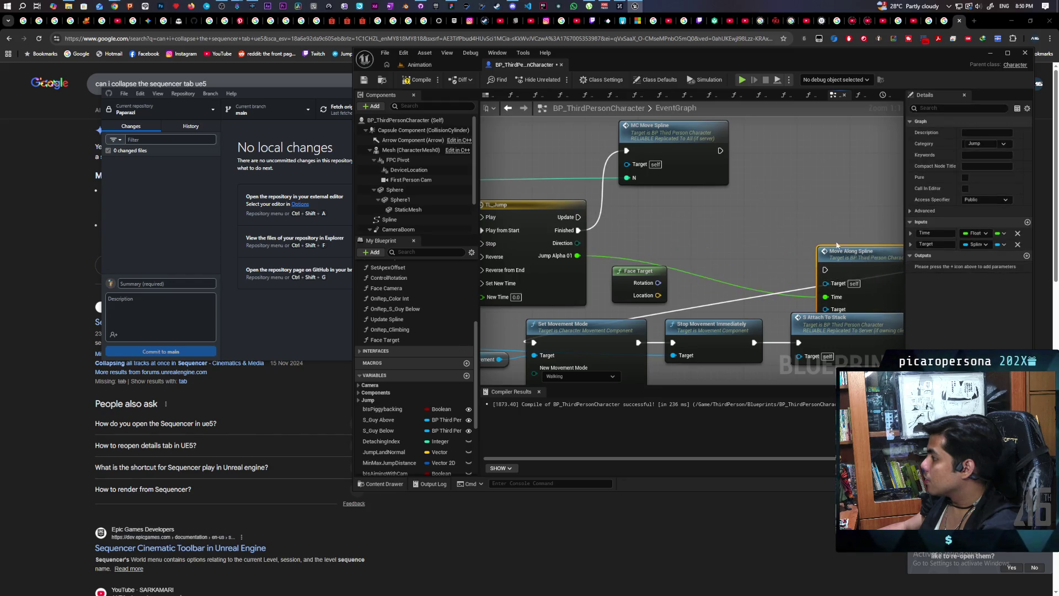
- Add a Set Actor Transform node and drive it from TL_Jump's Update output
right_click(723, 191)
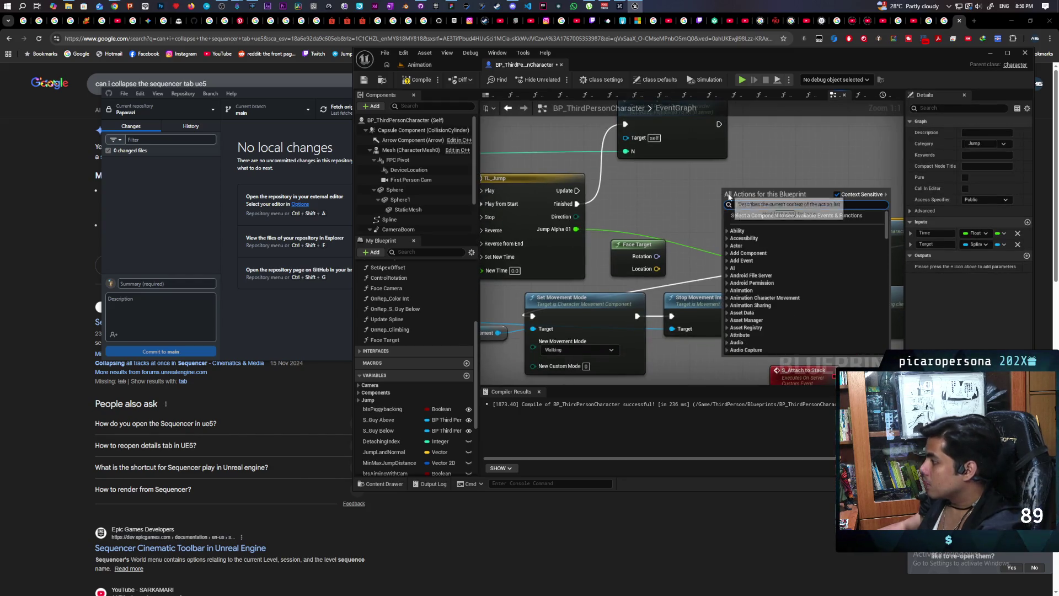
text(set actor loca)
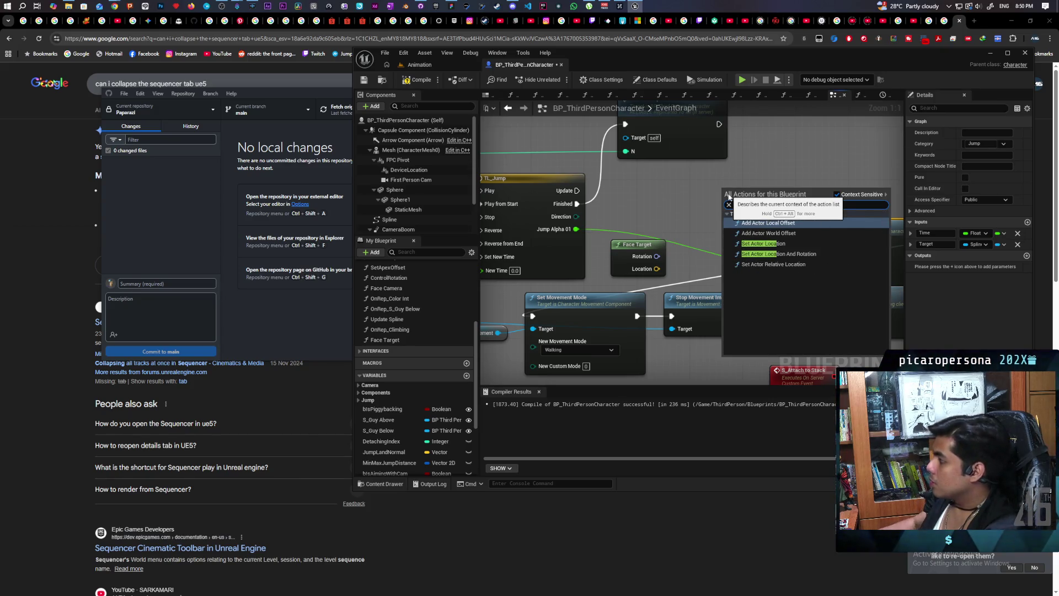
key(BackSpace)
key(BackSpace)
key(BackSpace)
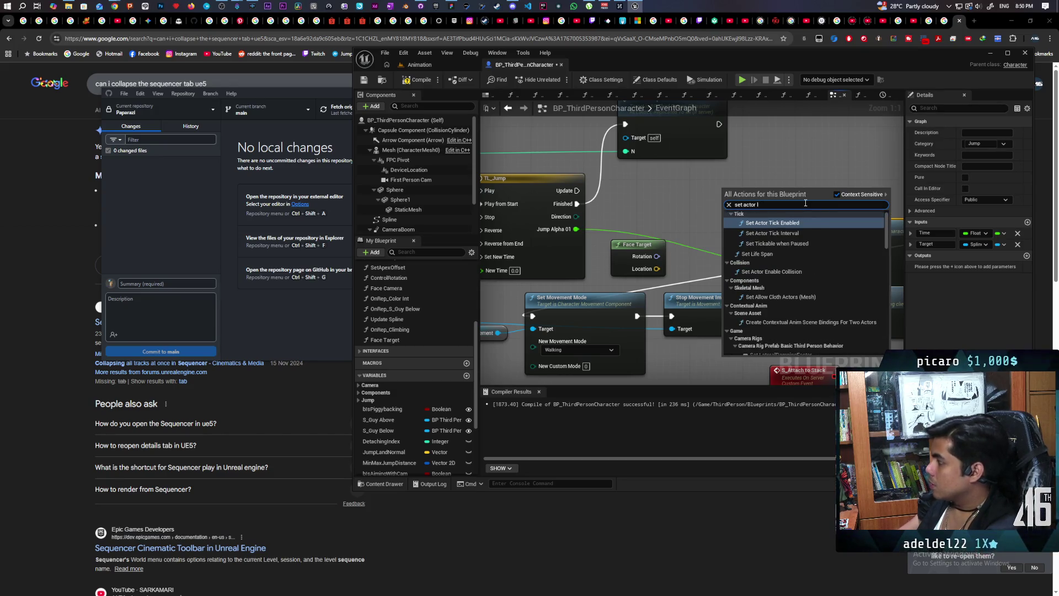
text(transfo)
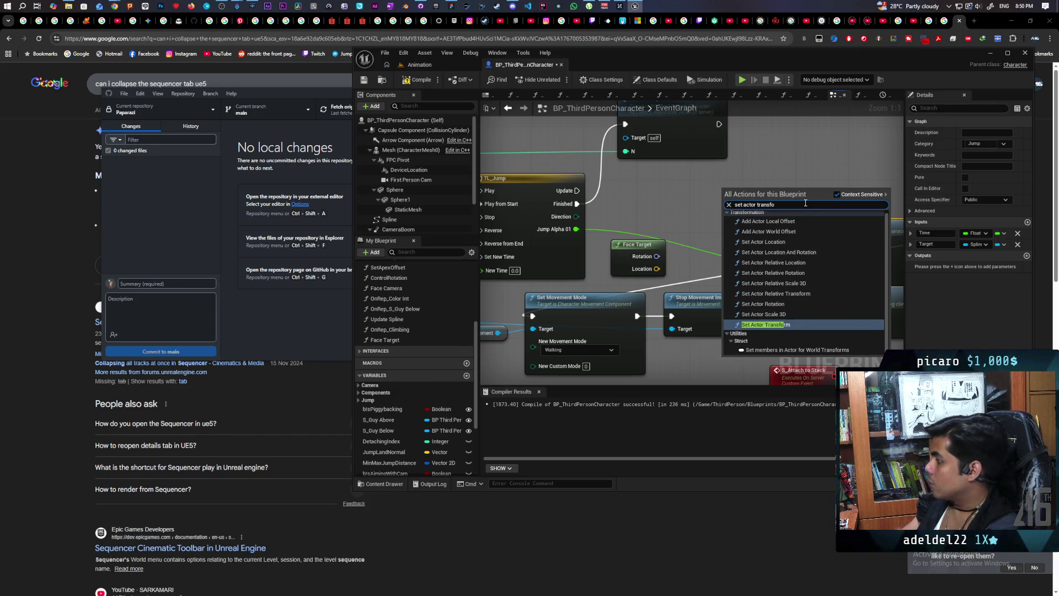
click(764, 325)
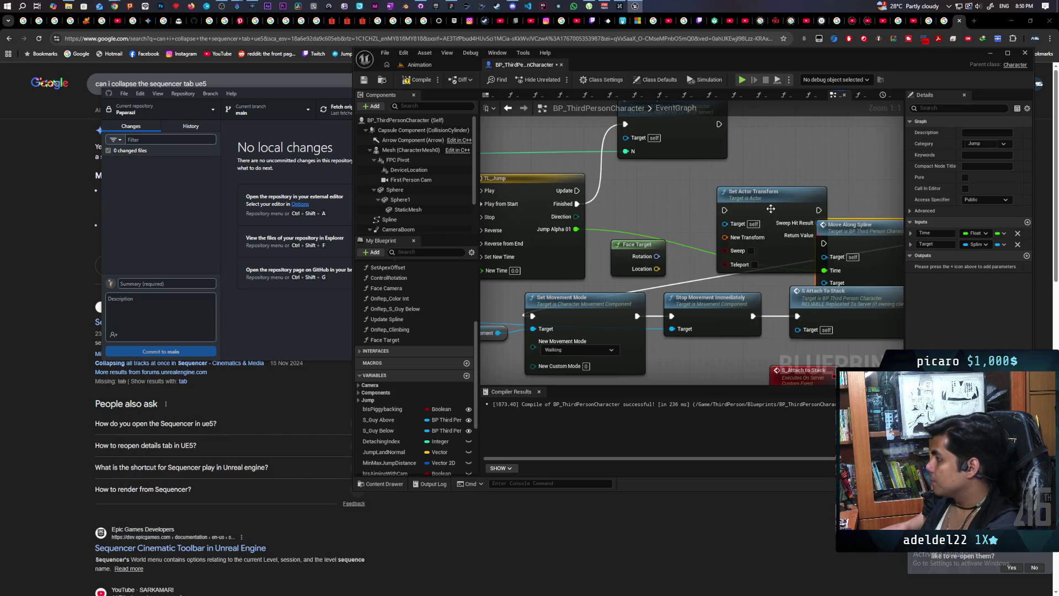
drag(771, 208, 744, 189)
drag(577, 190, 700, 191)
- Split its New Transform pin into location, rotation and scale, then tidy the nodes
right_click(699, 219)
click(744, 257)
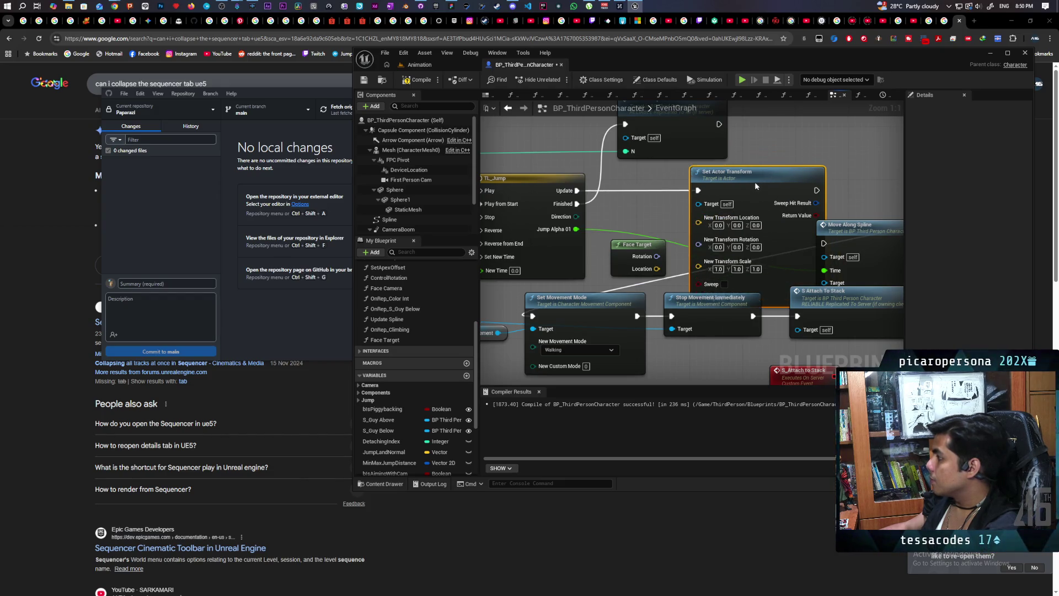
mouse_move(839, 227)
mouse_down()
mouse_move(872, 232)
mouse_move(684, 265)
mouse_move(784, 293)
mouse_up()
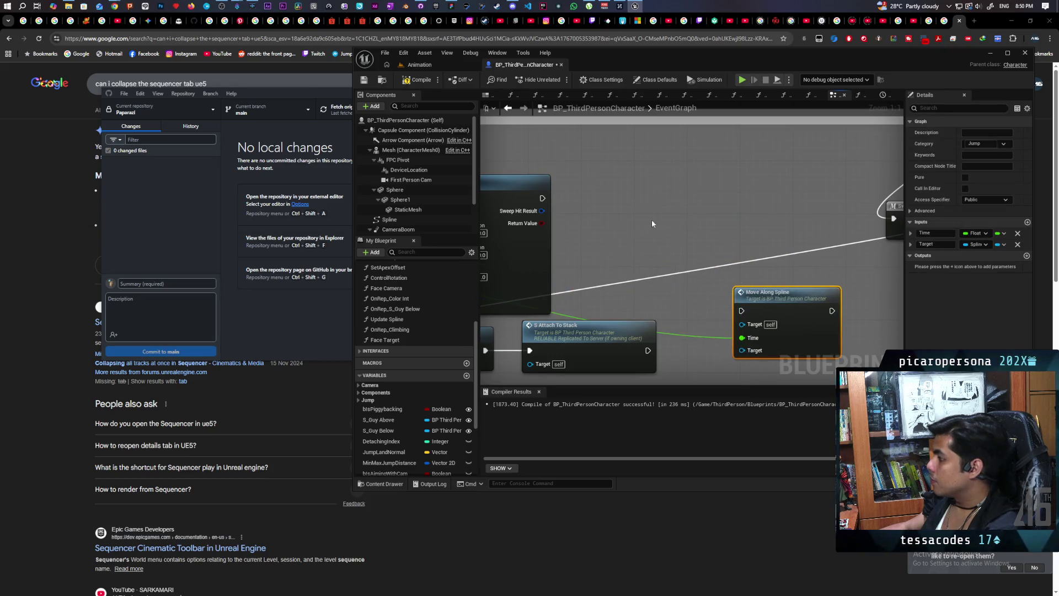
drag(652, 224, 884, 243)
mouse_move(697, 207)
mouse_down()
mouse_move(809, 200)
mouse_move(796, 194)
mouse_move(803, 186)
mouse_up()
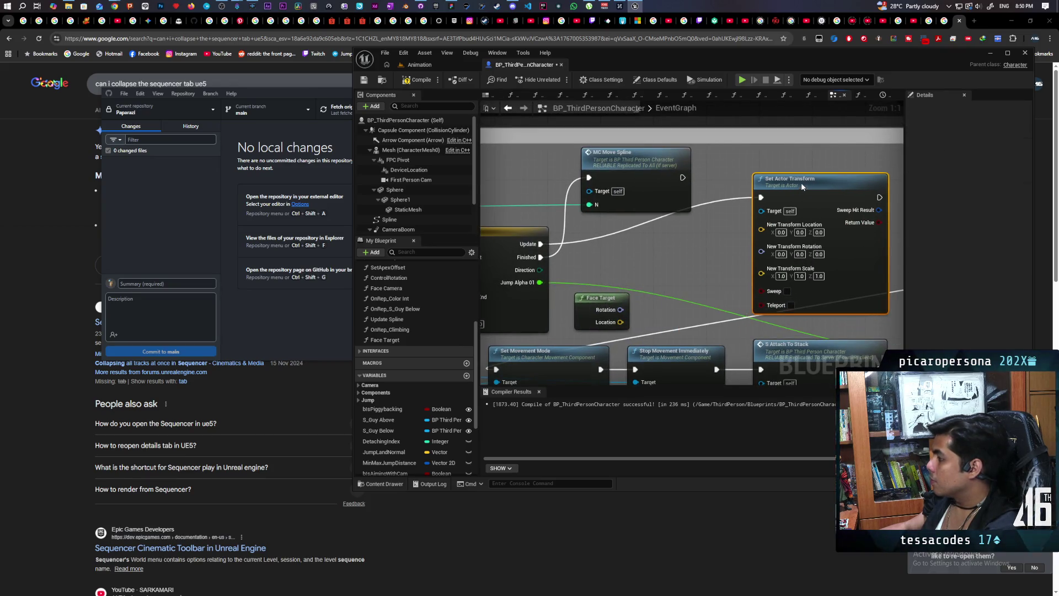
drag(660, 275, 706, 244)
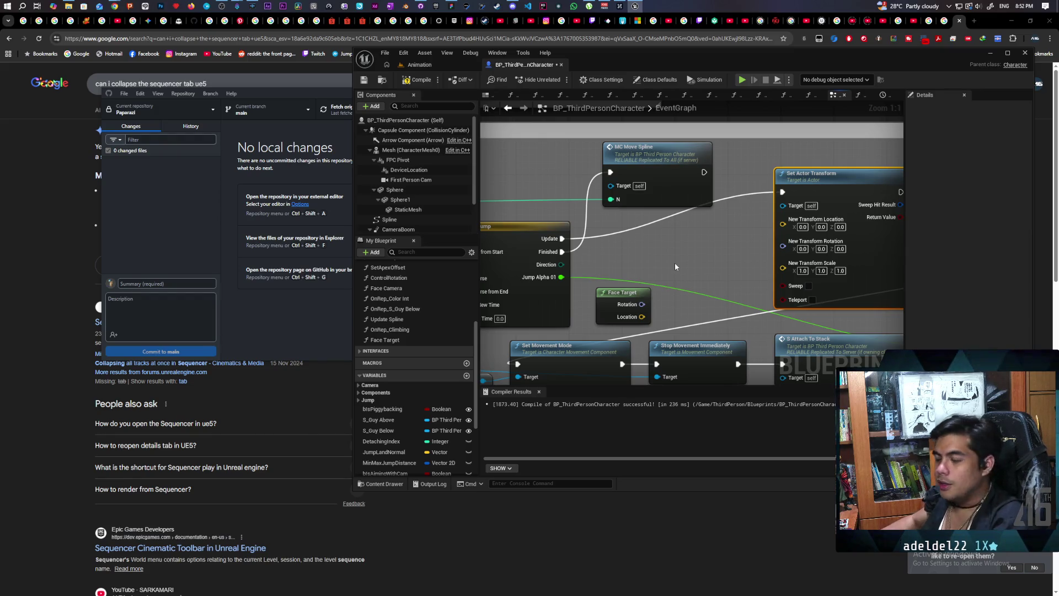
drag(674, 263, 644, 234)
mouse_move(588, 274)
mouse_down()
mouse_move(600, 215)
mouse_move(591, 219)
mouse_move(604, 219)
mouse_up()
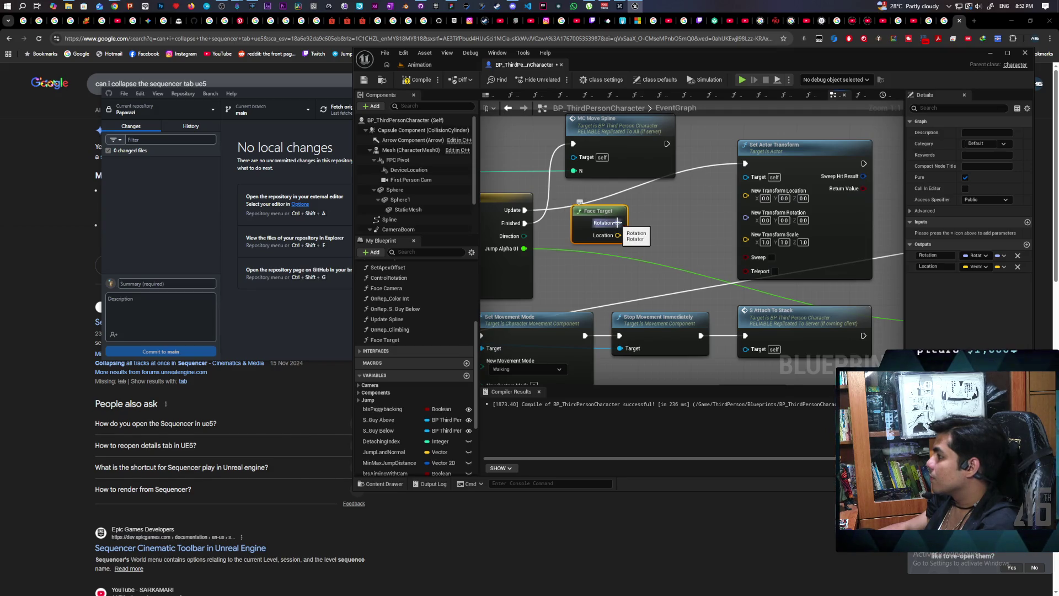
right_click(745, 220)
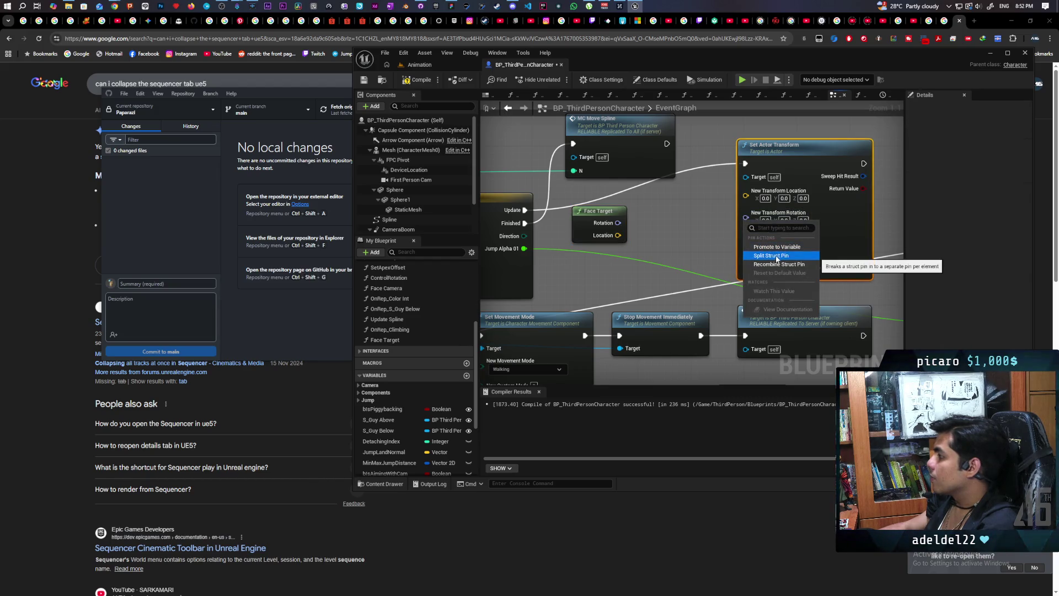
- Feed Set Actor Transform's New Transform Location from a new Lerp (Vector) node
click(694, 239)
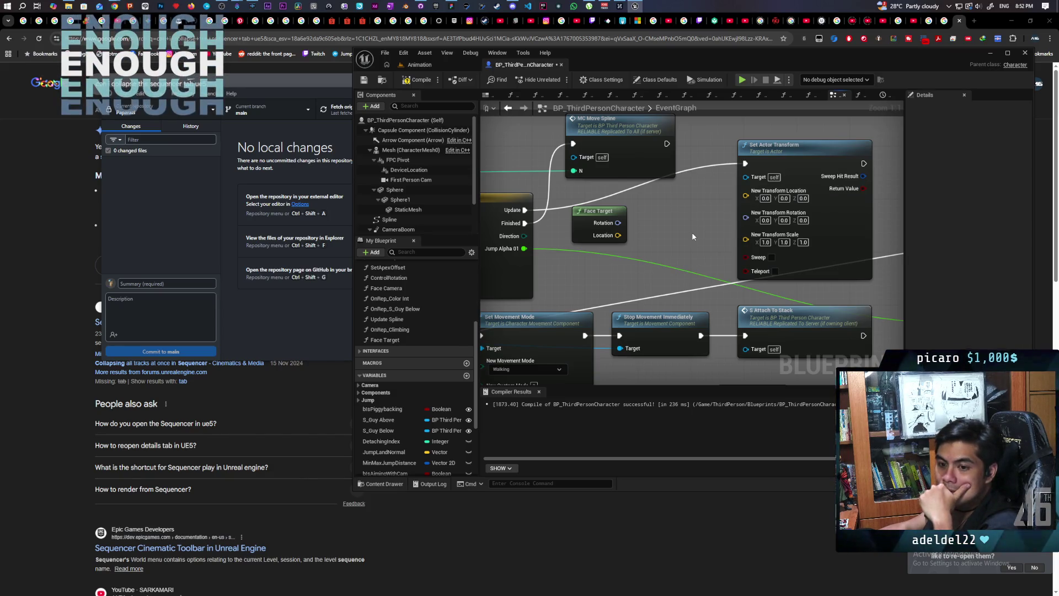
mouse_move(624, 227)
mouse_down()
mouse_move(613, 243)
mouse_move(608, 217)
mouse_up()
drag(695, 136, 767, 136)
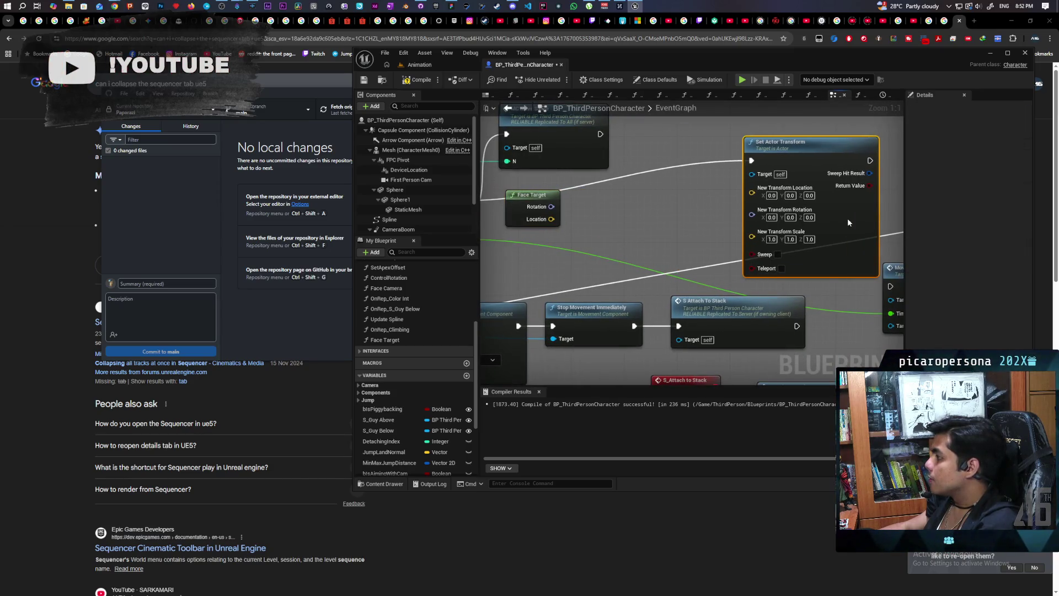
mouse_move(751, 186)
mouse_down()
mouse_move(684, 253)
mouse_move(670, 220)
mouse_up()
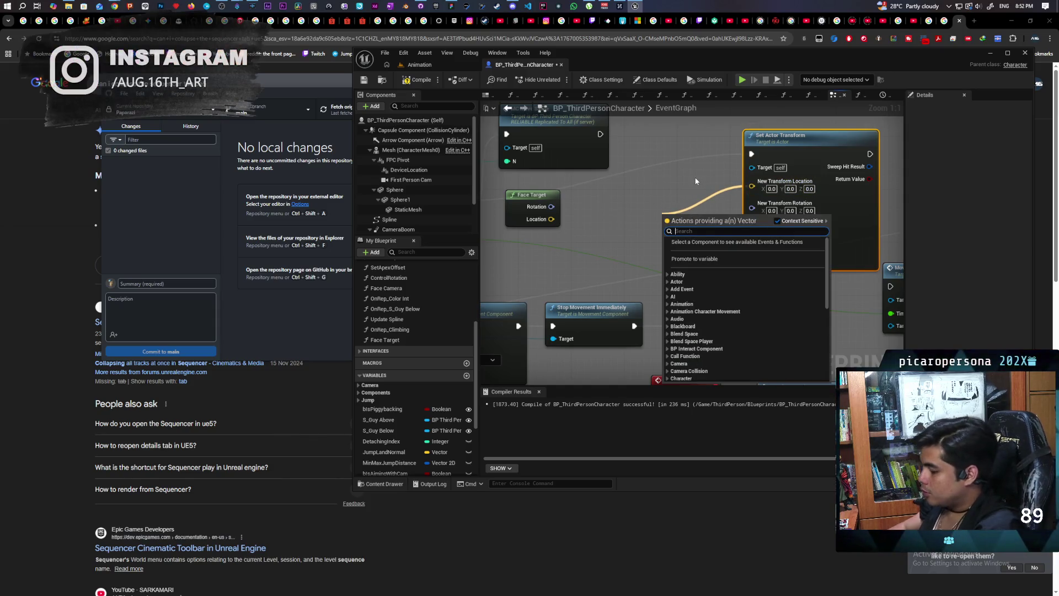
text(lerp)
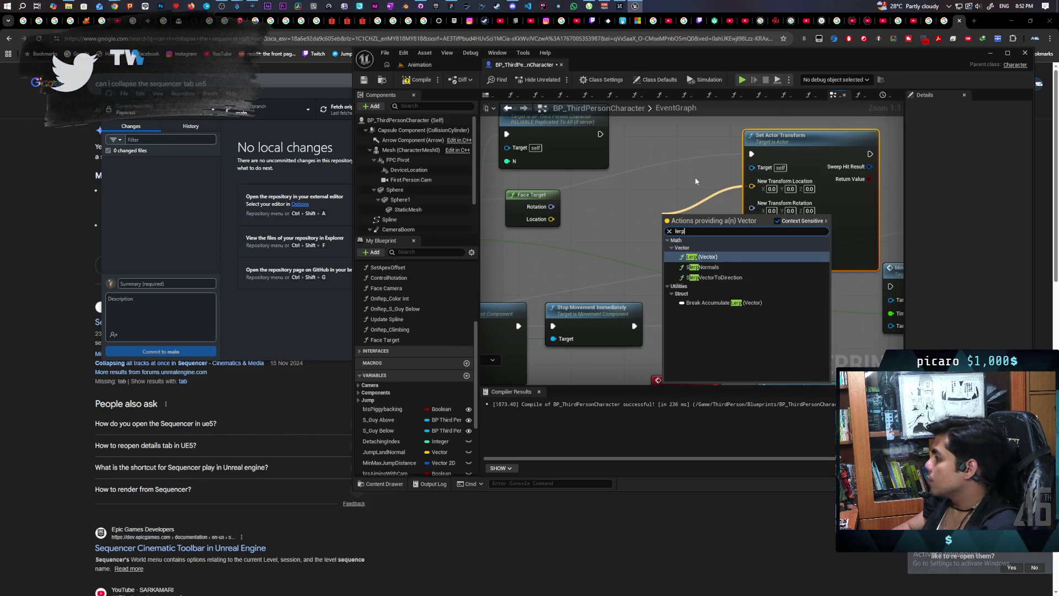
key(Up)
key(Return)
drag(699, 211, 609, 169)
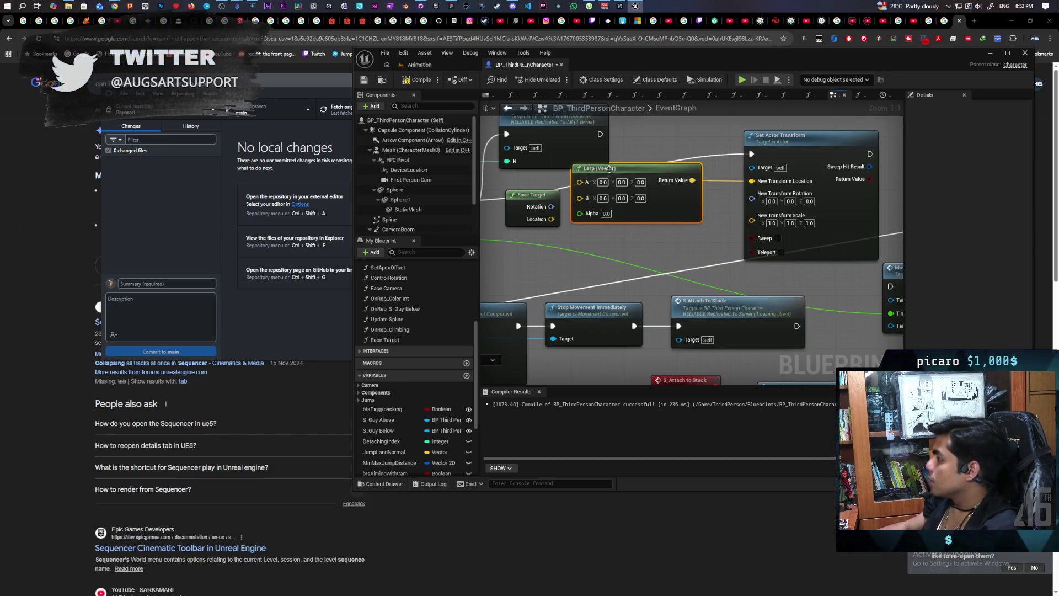
- Feed New Transform Rotation from a Lerp (Rotator) with Shortest Path enabled
drag(752, 199, 685, 258)
text(lerp)
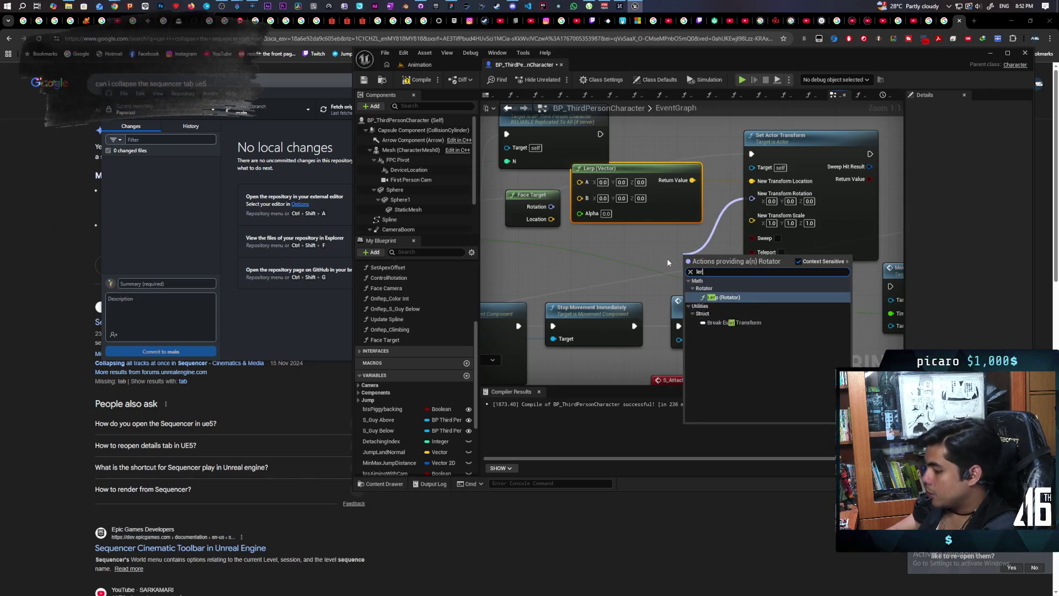
key(Return)
drag(702, 255, 603, 232)
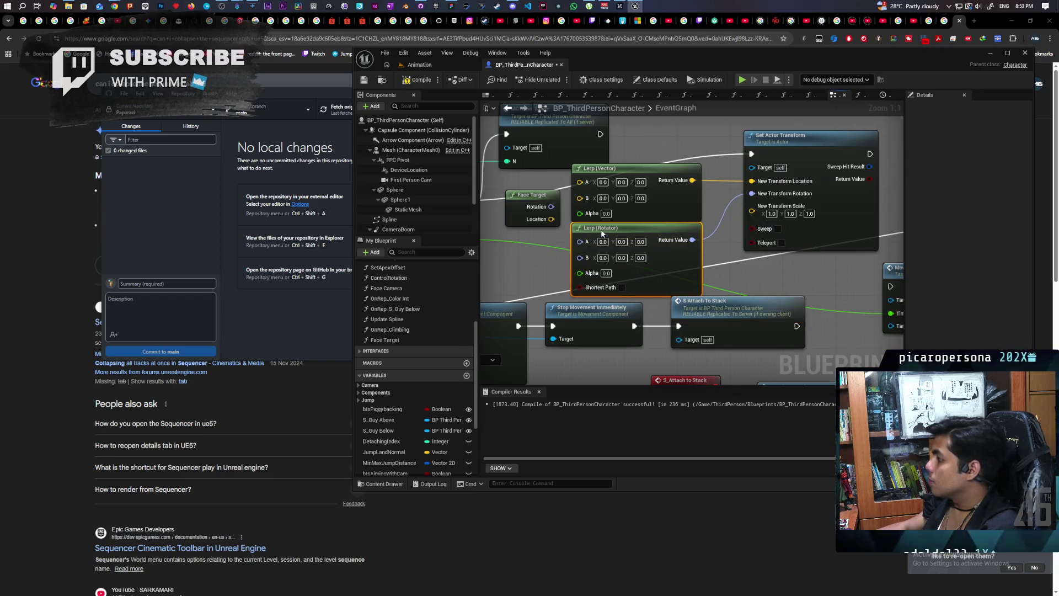
drag(549, 261, 623, 267)
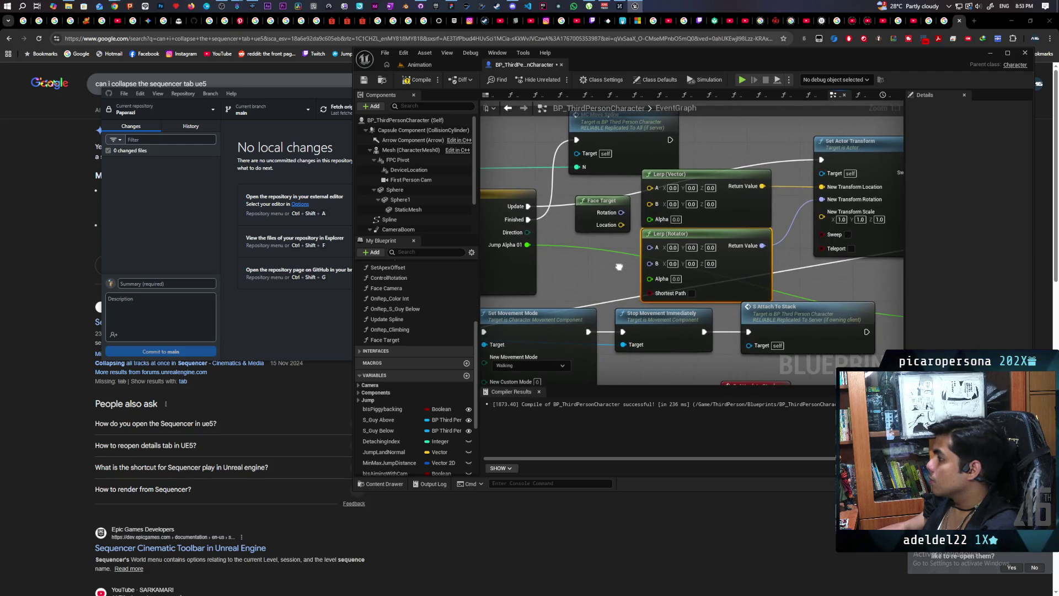
click(694, 293)
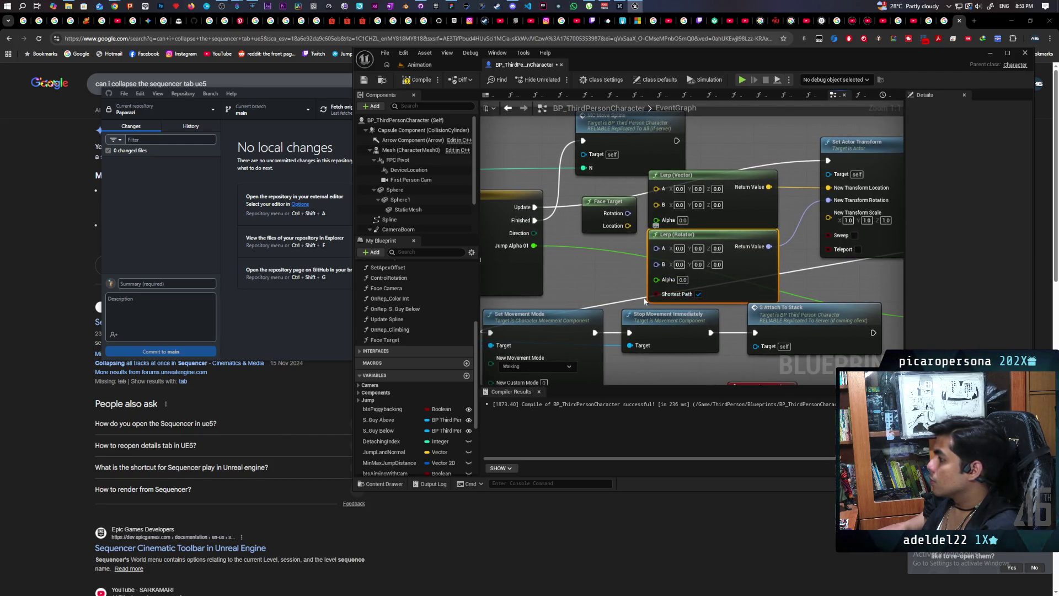
- Drive both lerps' Alpha with Jump Alpha 01 and their B inputs with Face Target's outputs
drag(581, 282, 634, 286)
drag(584, 250, 705, 282)
mouse_move(584, 249)
mouse_down()
mouse_move(705, 223)
mouse_move(622, 225)
mouse_move(707, 269)
mouse_up()
drag(650, 243, 706, 207)
- Stack Lerp (Rotator) above Lerp (Vector) and save the Blueprint with Ctrl+S
drag(774, 197, 788, 231)
mouse_move(779, 273)
mouse_down()
mouse_move(775, 208)
mouse_move(763, 269)
mouse_up()
mouse_move(769, 210)
mouse_down()
mouse_move(780, 213)
mouse_move(767, 226)
mouse_up()
drag(778, 286, 805, 271)
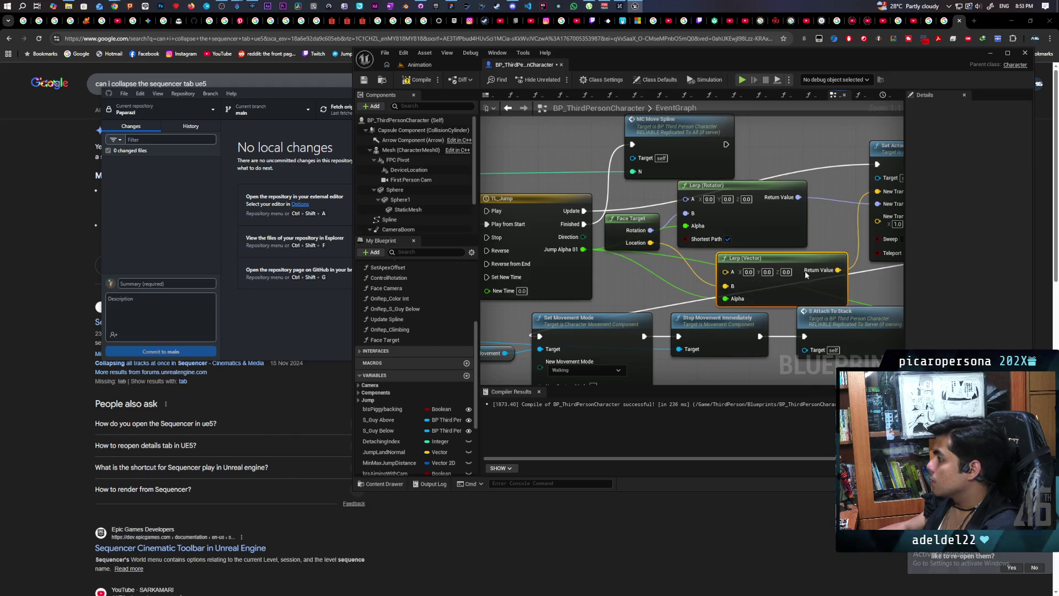
drag(796, 220, 793, 222)
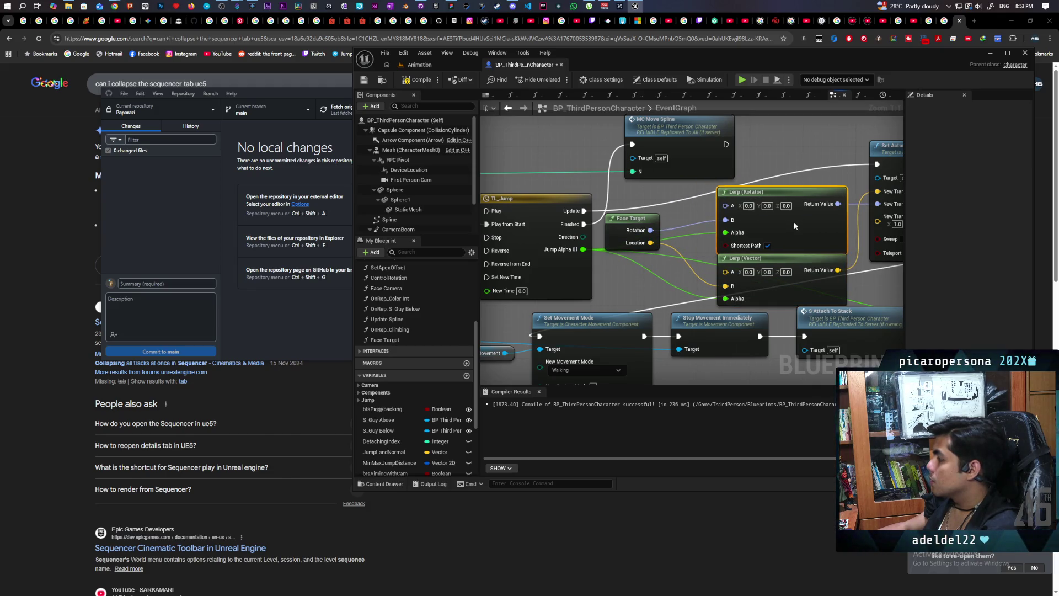
key(ctrl+s)
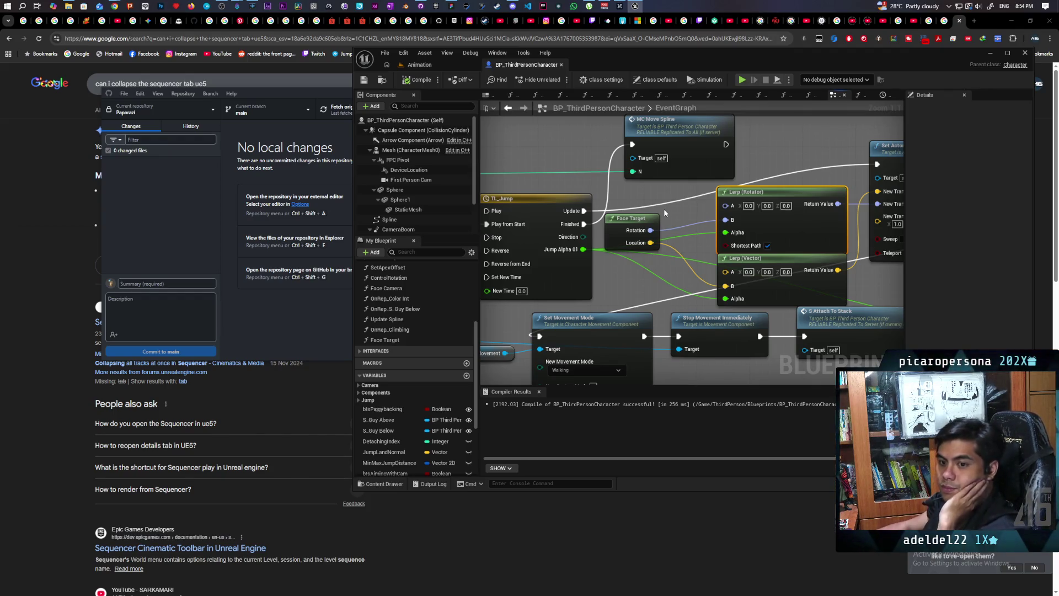
- Pan the graph back toward the Set World Transform and jump timeline nodes
mouse_move(666, 210)
mouse_down()
mouse_move(812, 217)
mouse_move(605, 237)
mouse_move(981, 217)
mouse_move(660, 215)
mouse_move(771, 188)
mouse_move(700, 178)
mouse_move(778, 185)
mouse_move(823, 207)
mouse_up()
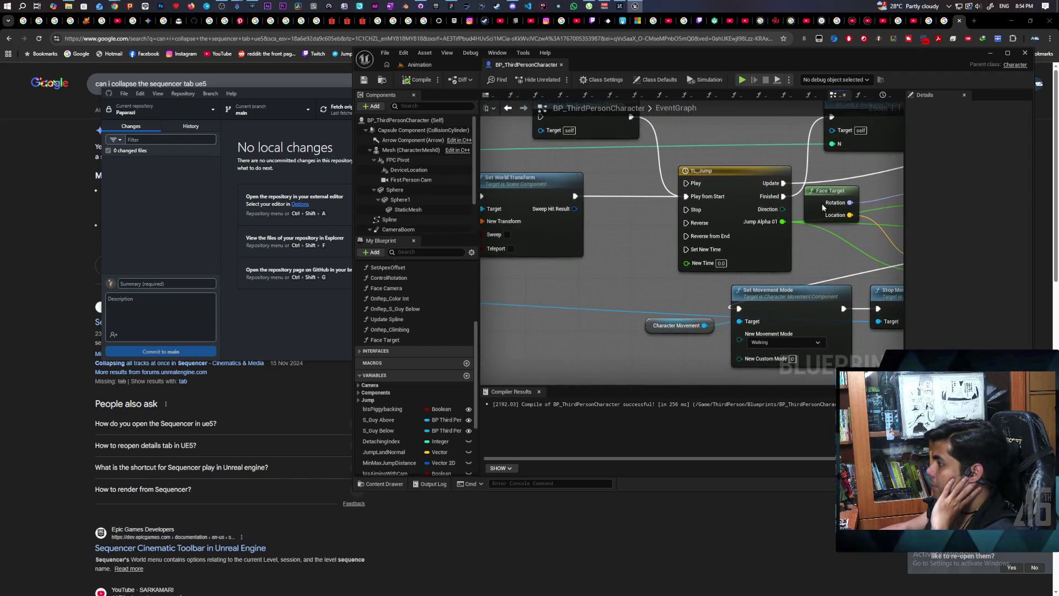
drag(639, 257, 709, 236)
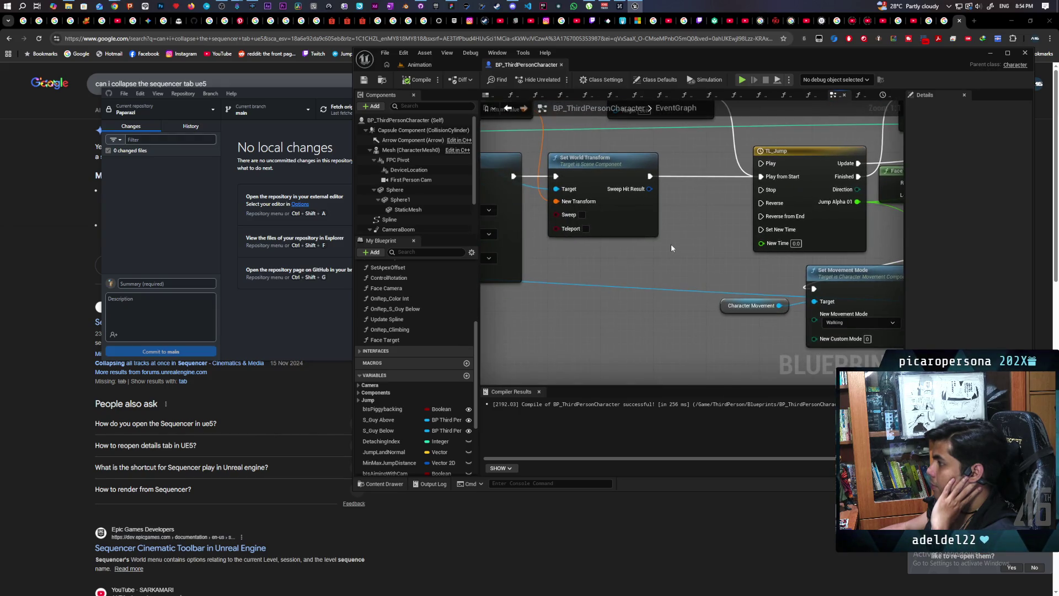
- Promote Get Actor Transform's Return Value to a new variable named Start Transform
scroll(671, 249, down, 3)
mouse_move(604, 186)
mouse_down()
mouse_move(764, 198)
mouse_move(639, 209)
mouse_up()
scroll(764, 198, up, 2)
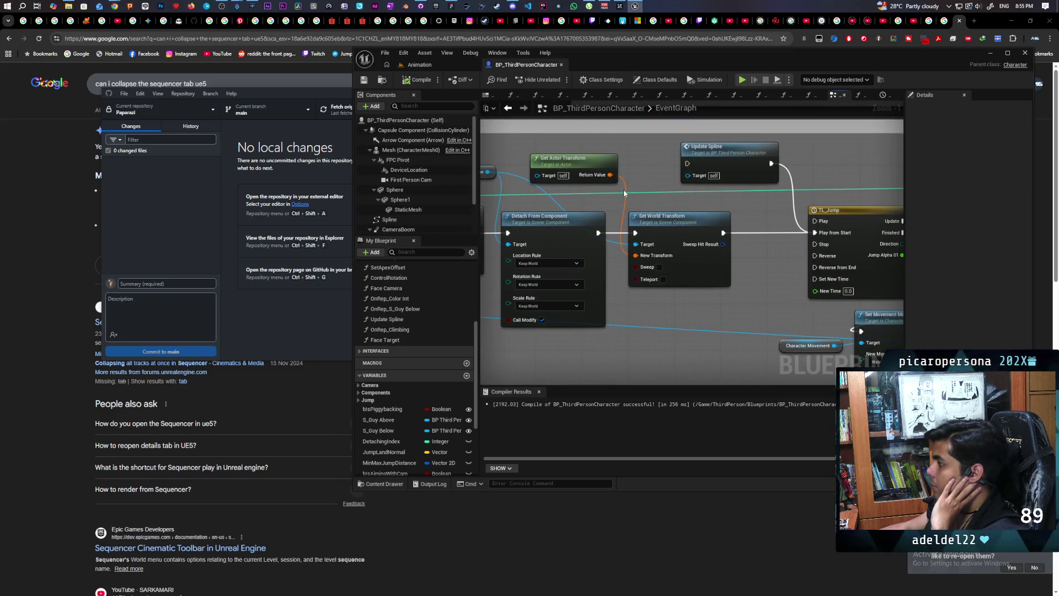
mouse_move(610, 175)
mouse_down()
mouse_move(750, 259)
mouse_move(752, 288)
mouse_move(721, 311)
mouse_up()
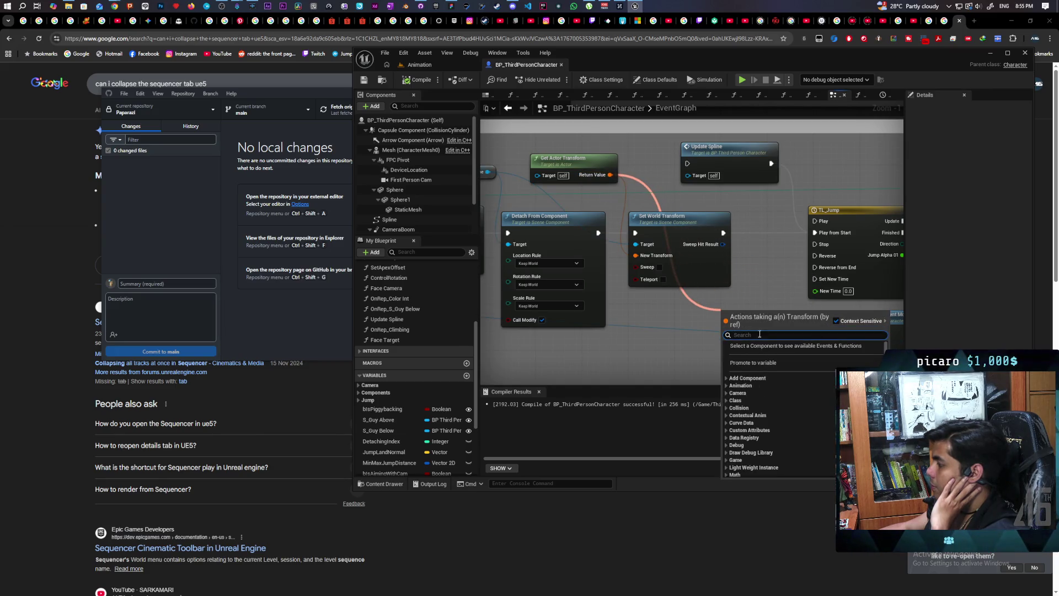
click(754, 363)
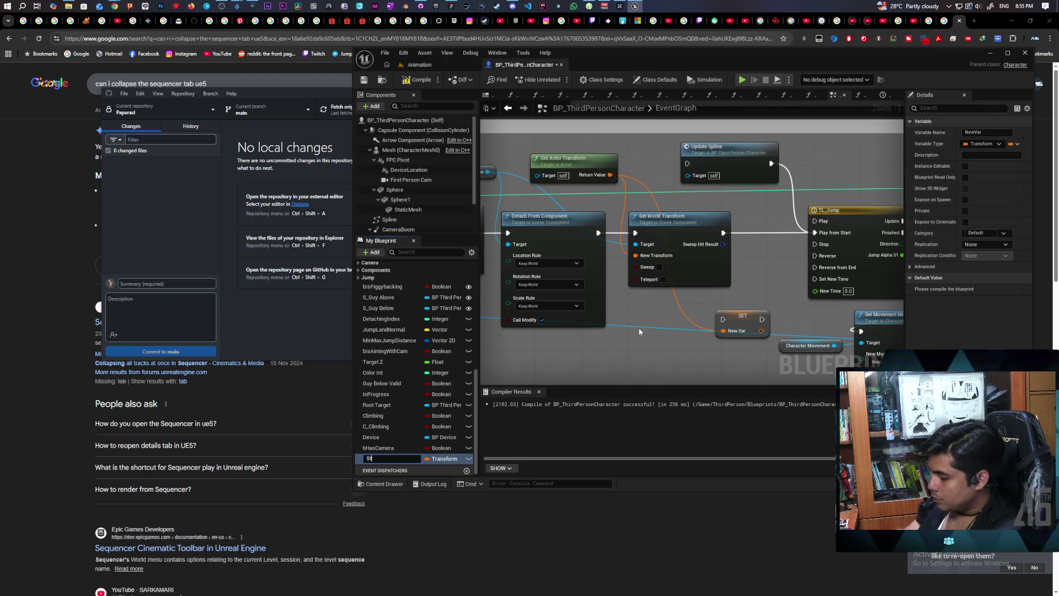
text(Start)
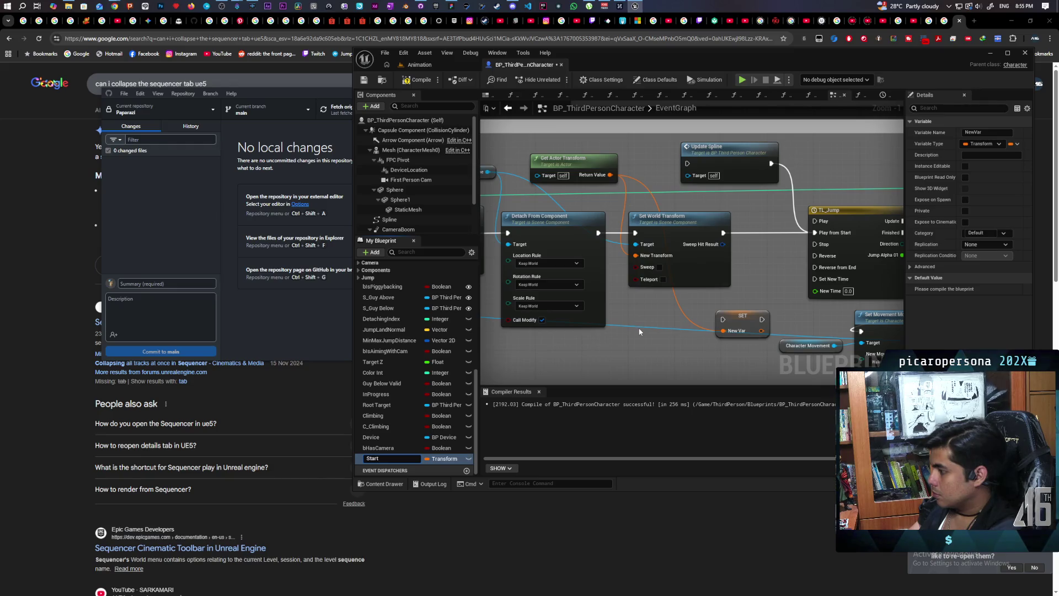
text( Transform)
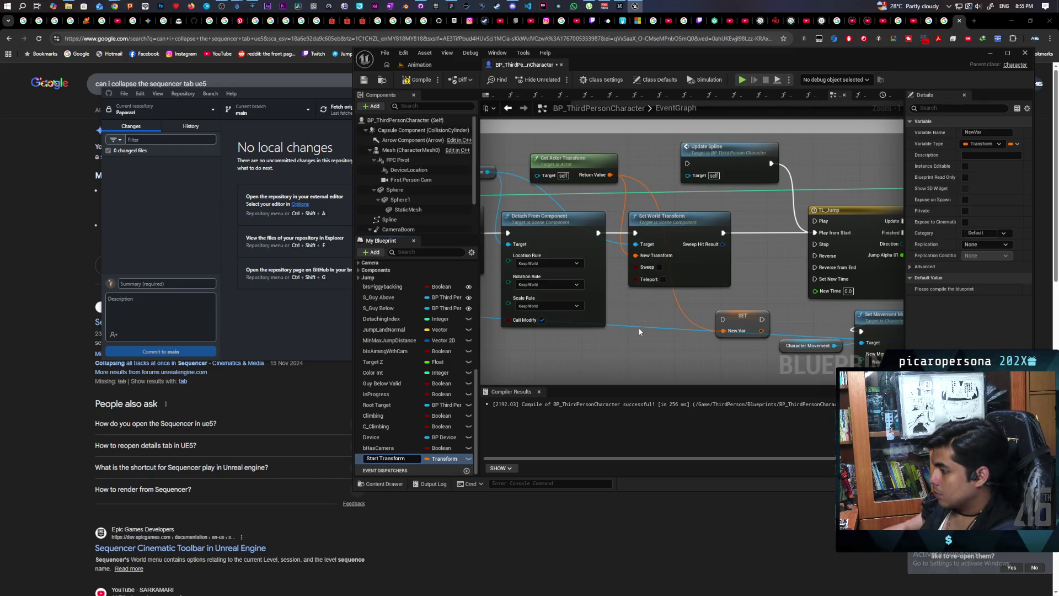
key(Return)
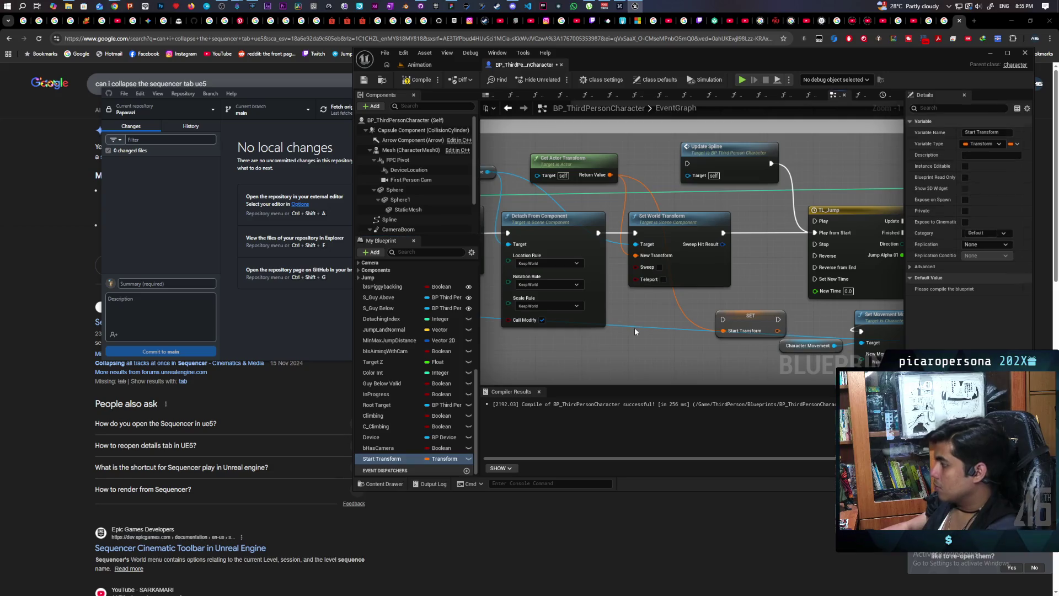
- Run the Start Transform SET just before TL_Jump's Play from Start, then compile with F7
mouse_move(641, 355)
mouse_down()
mouse_move(656, 261)
mouse_move(624, 269)
mouse_move(717, 273)
mouse_move(704, 269)
mouse_up()
click(662, 232)
key(F7)
mouse_move(891, 251)
mouse_down()
mouse_move(635, 227)
mouse_move(709, 214)
mouse_up()
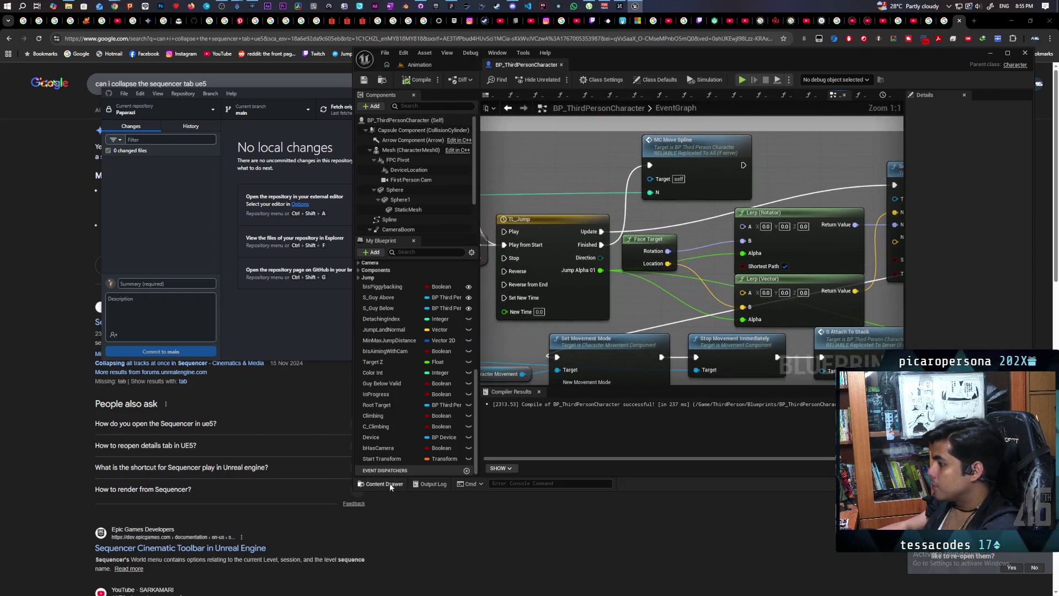
- Add a split Start Transform getter, feed its Rotation into Lerp (Rotator) A, and restack the lerps
drag(382, 458, 629, 305)
click(645, 313)
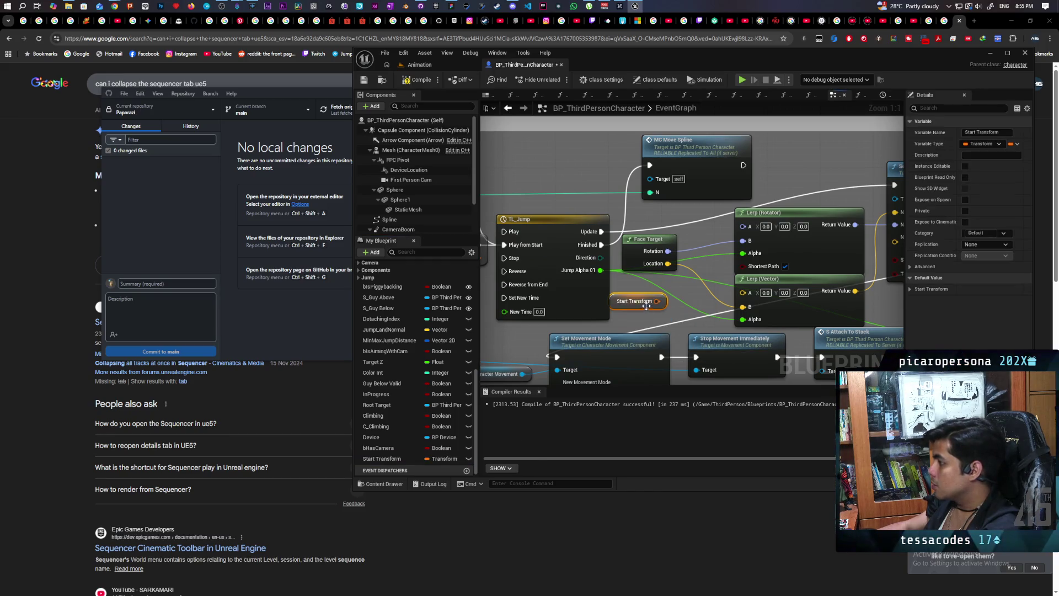
right_click(657, 301)
click(694, 339)
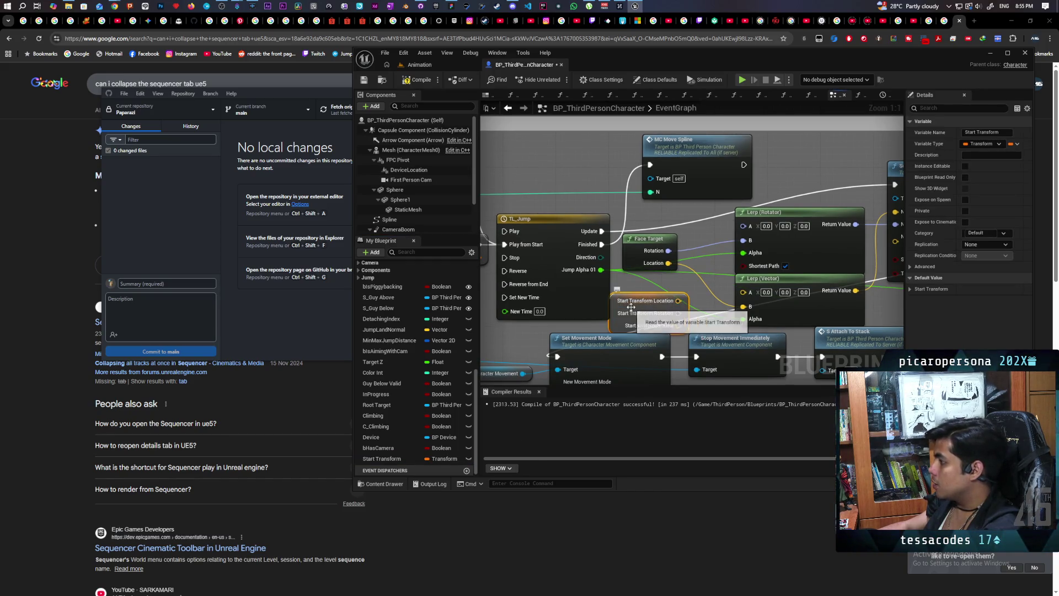
mouse_move(679, 299)
mouse_down()
mouse_move(743, 225)
mouse_move(712, 290)
mouse_move(743, 291)
mouse_up()
mouse_move(800, 245)
mouse_down()
mouse_move(638, 215)
mouse_move(809, 213)
mouse_up()
drag(741, 229, 851, 216)
drag(684, 164, 777, 158)
drag(831, 197, 738, 205)
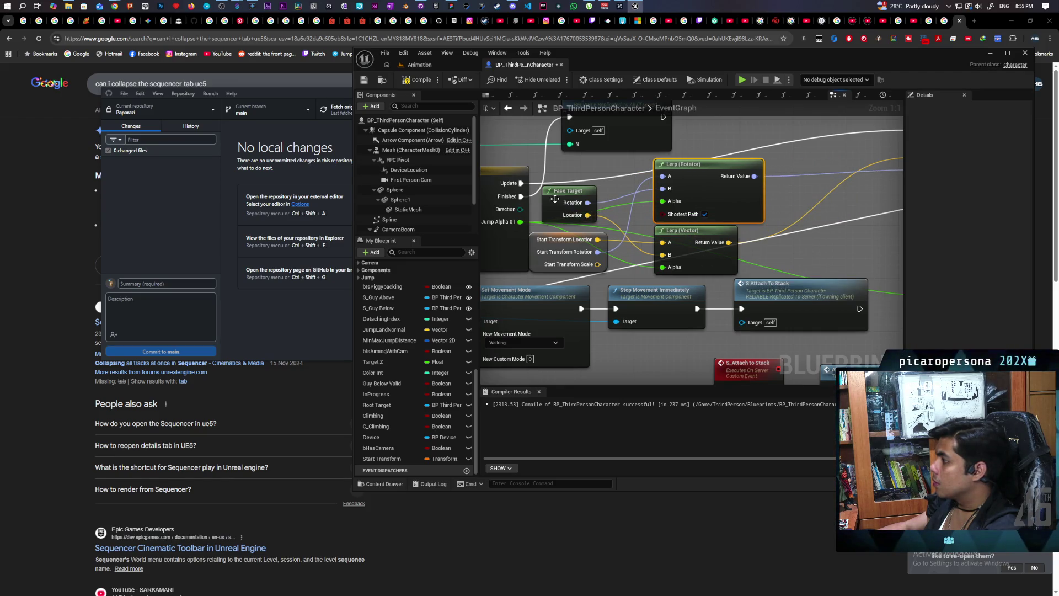
- Inspect the Break Rotator and Make Rotator nodes in Face Target, recompile, and return to the level editor
double_click(555, 198)
mouse_move(628, 207)
mouse_down()
mouse_move(745, 173)
mouse_move(614, 220)
mouse_up()
drag(661, 311, 696, 279)
mouse_move(757, 295)
mouse_down()
mouse_move(574, 347)
mouse_move(571, 336)
mouse_move(574, 282)
mouse_move(872, 224)
mouse_move(863, 226)
mouse_up()
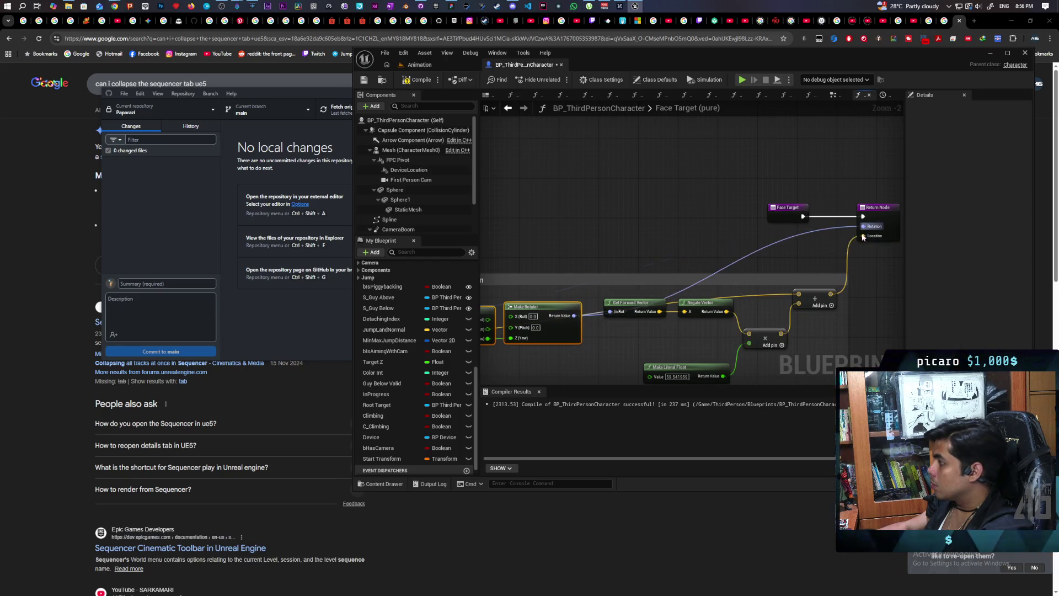
key(Home)
click(421, 83)
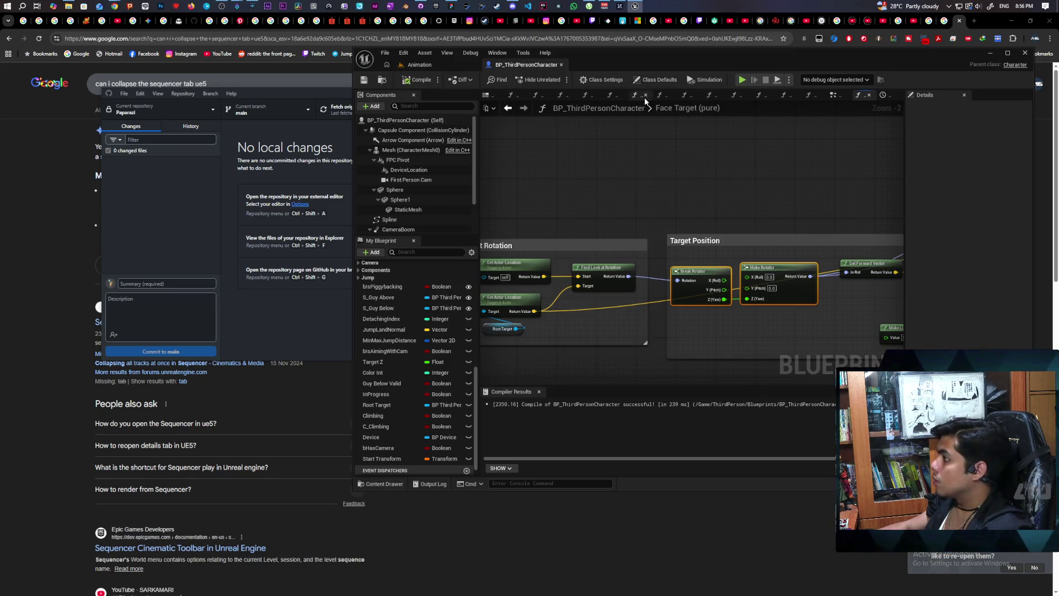
click(442, 69)
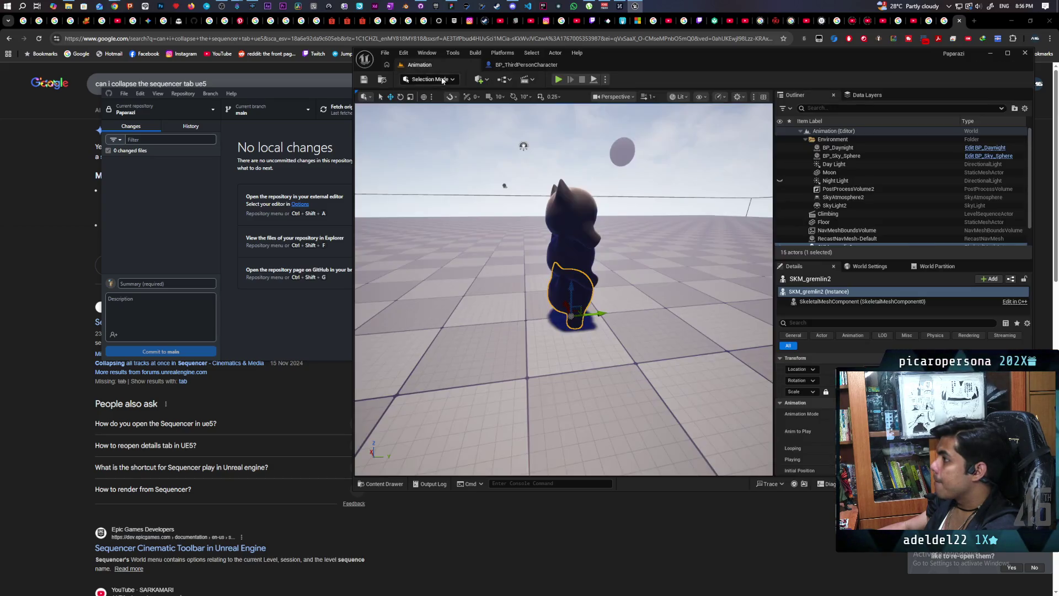
- Load the Demo level from the Content Drawer and start a multiplayer Play-in-Editor test with Alt+P
drag(653, 63, 706, 121)
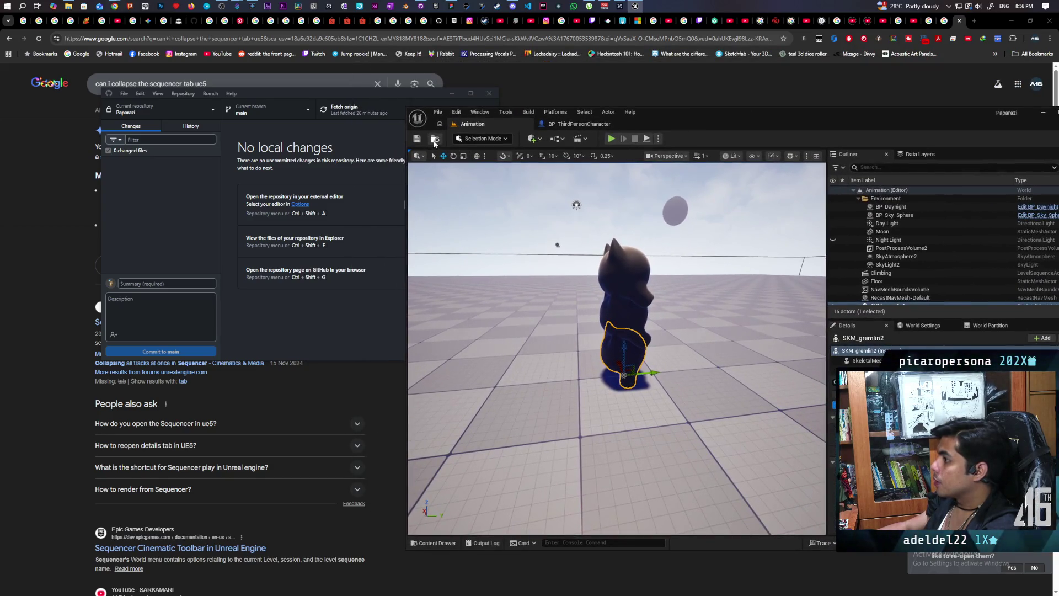
click(435, 140)
double_click(654, 447)
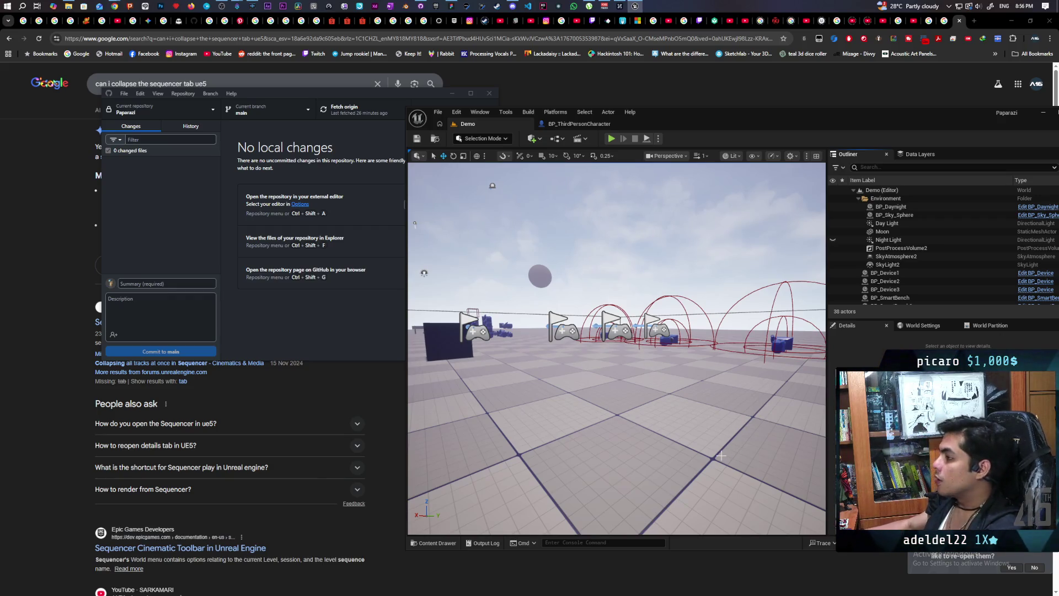
key(alt+p)
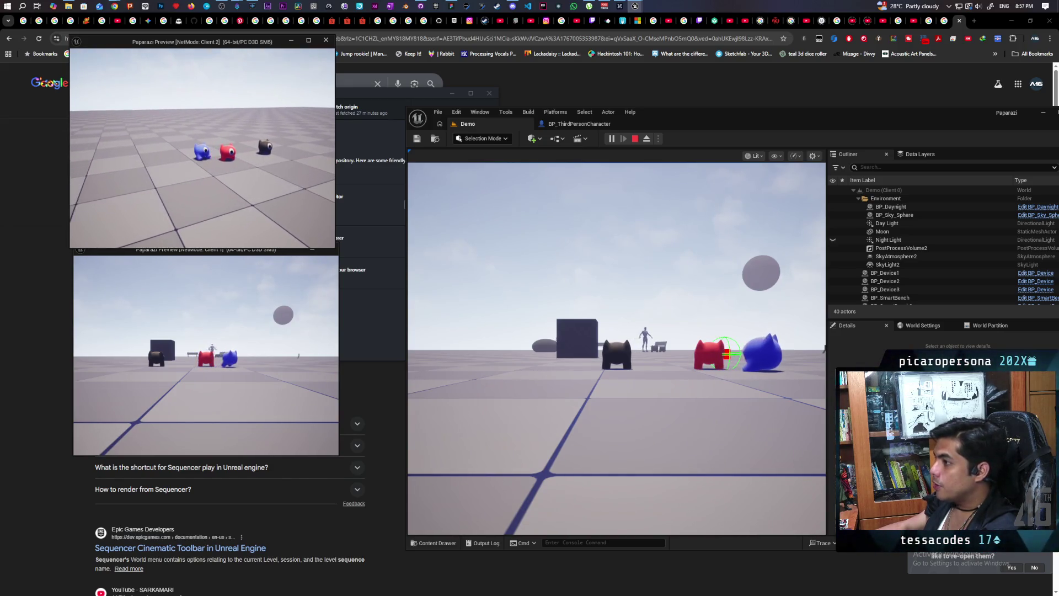
- Jump the blue character onto the red one, walk it to the black one, then stop play
key(space)
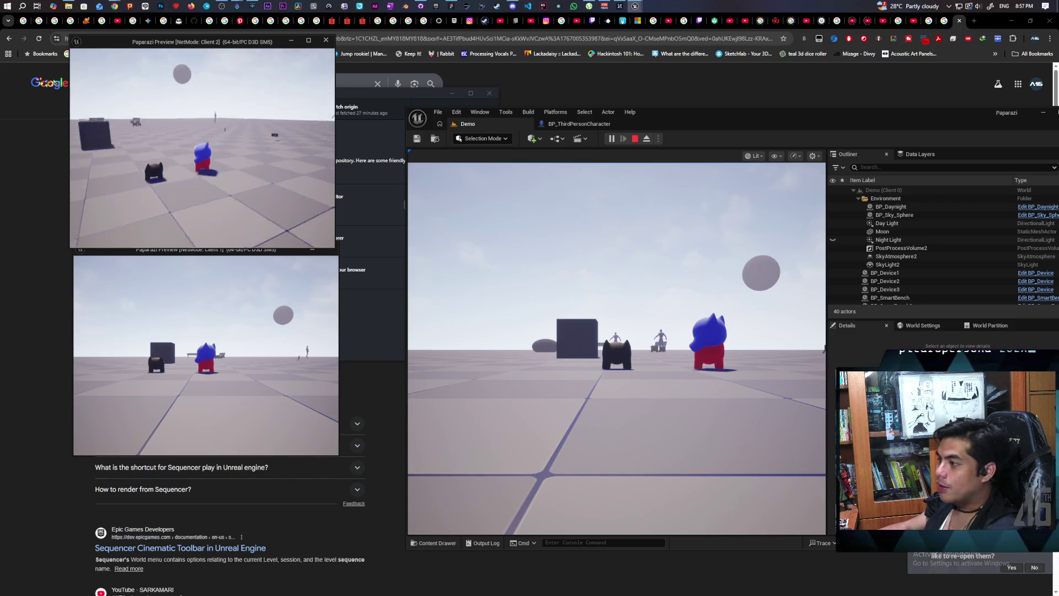
key(alt+Tab)
key(w)
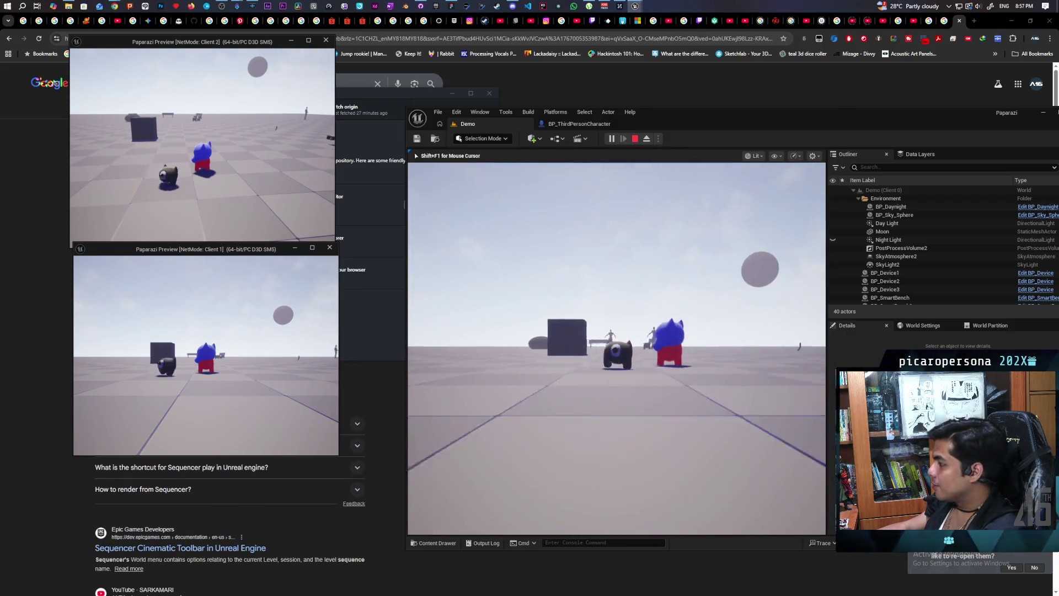
key(w)
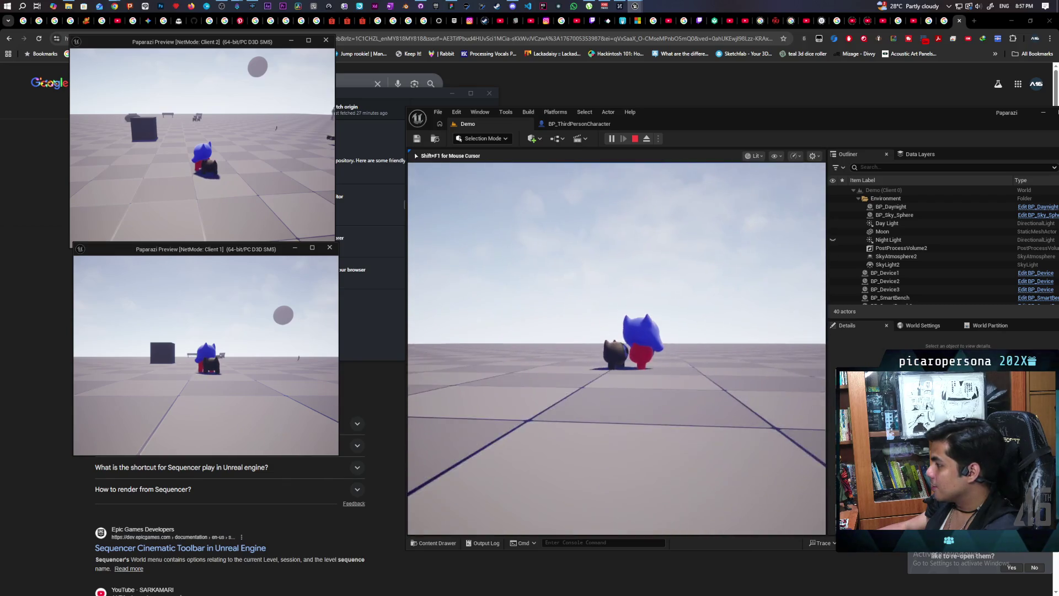
key(w)
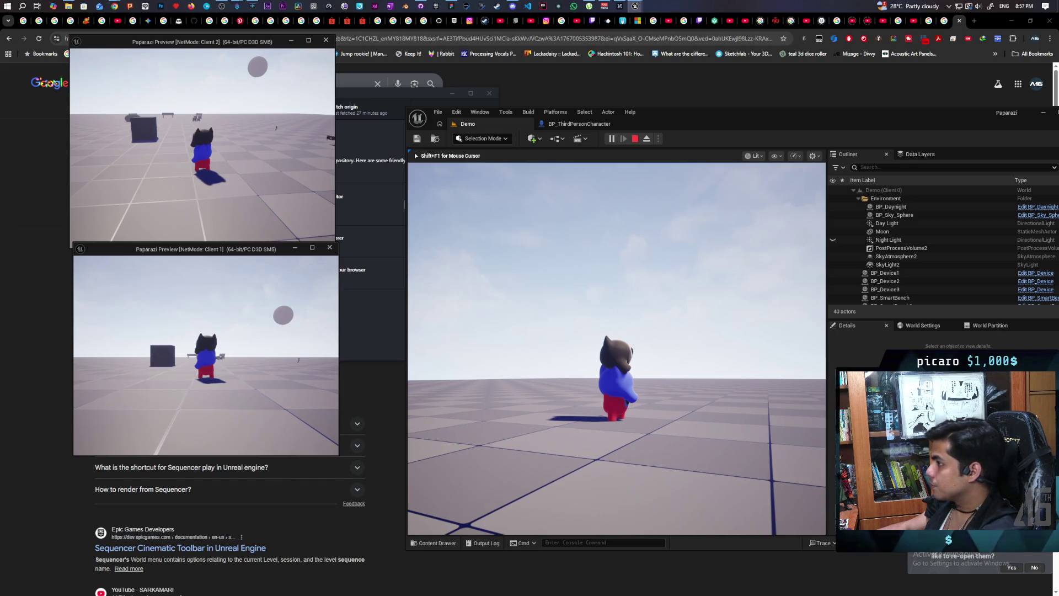
key(Escape)
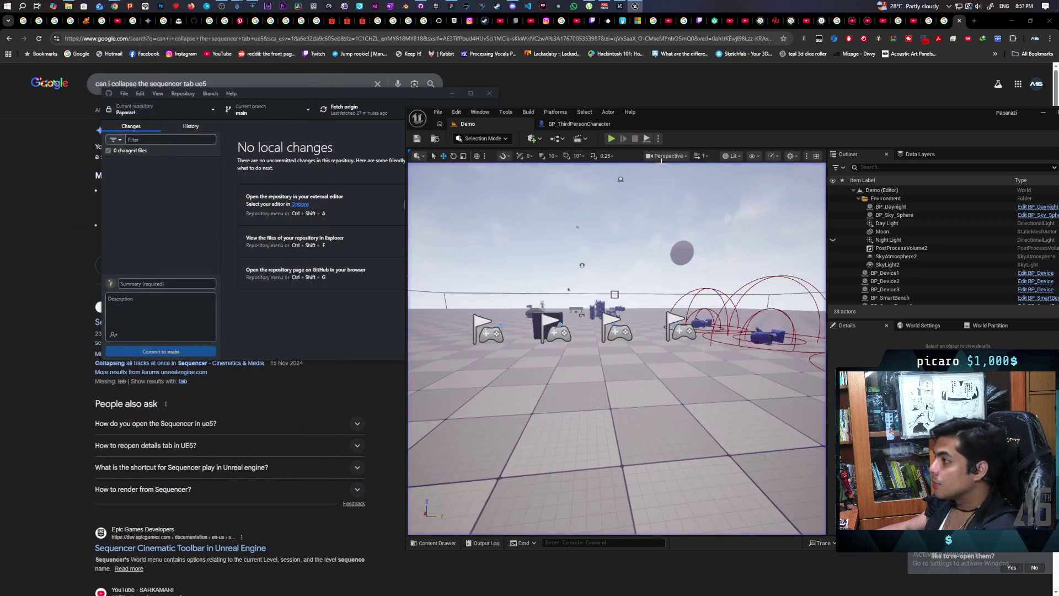
- Locate the forward vector offset and multiply nodes inside the Face Target function
scroll(779, 254, up, 3)
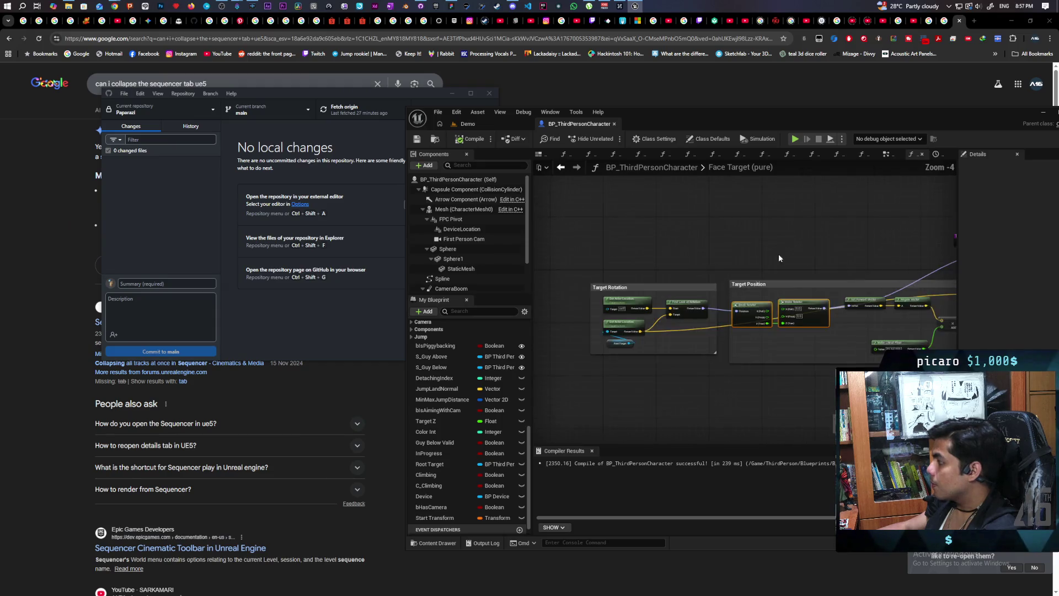
scroll(776, 342, down, 2)
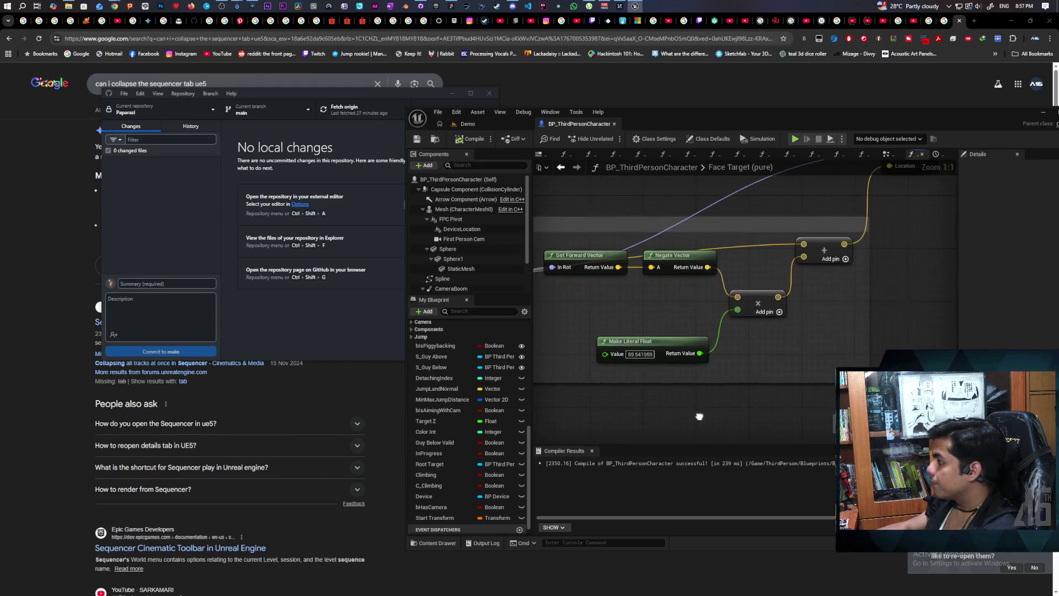
scroll(717, 372, up, 1)
mouse_move(713, 372)
mouse_down()
mouse_move(870, 351)
mouse_move(779, 374)
mouse_up()
drag(681, 303, 749, 277)
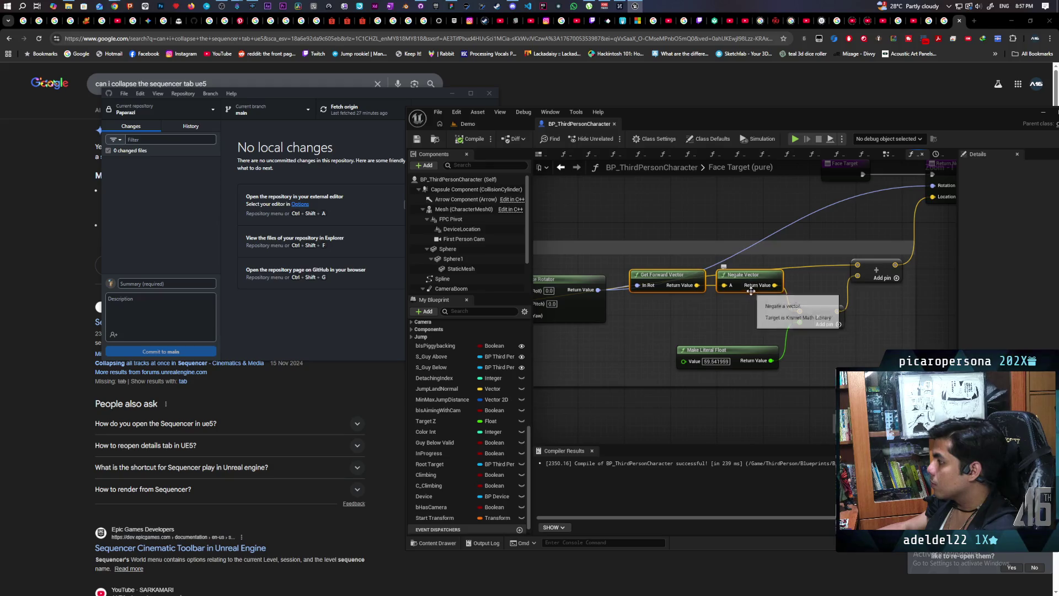
mouse_move(752, 312)
mouse_down()
mouse_move(703, 303)
mouse_move(647, 371)
mouse_move(660, 344)
mouse_up()
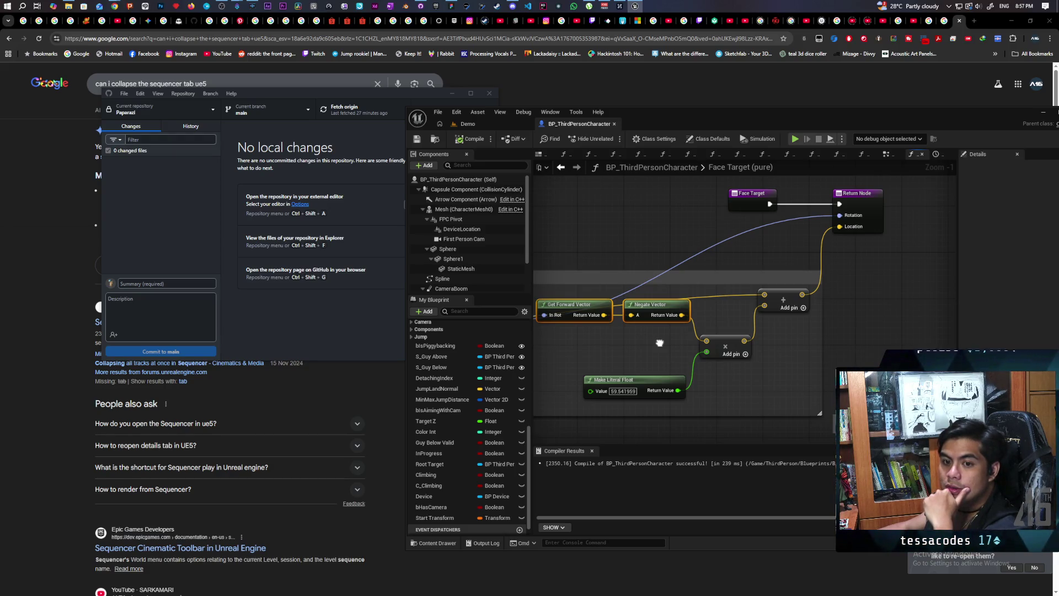
drag(660, 343, 682, 323)
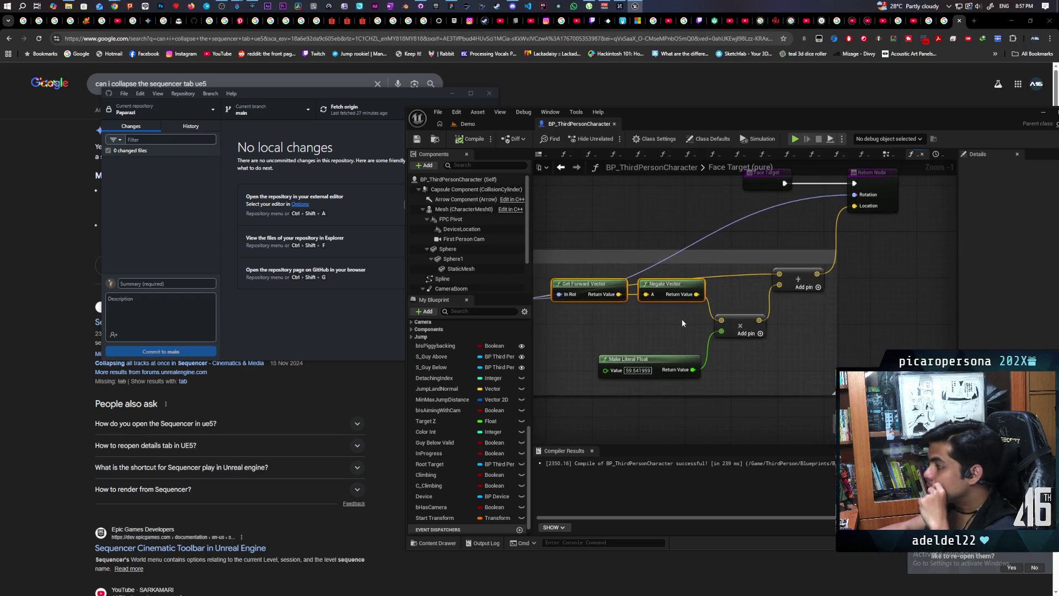
- Replace the literal float on the multiply input with a fixed 30.0 value, then return to the level
alt+click(708, 352)
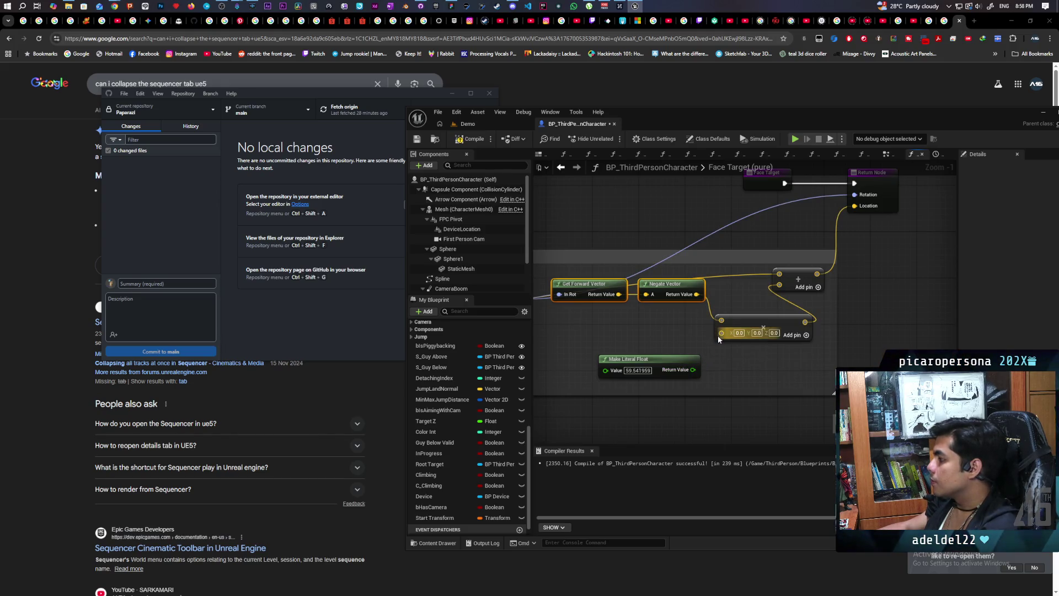
right_click(721, 334)
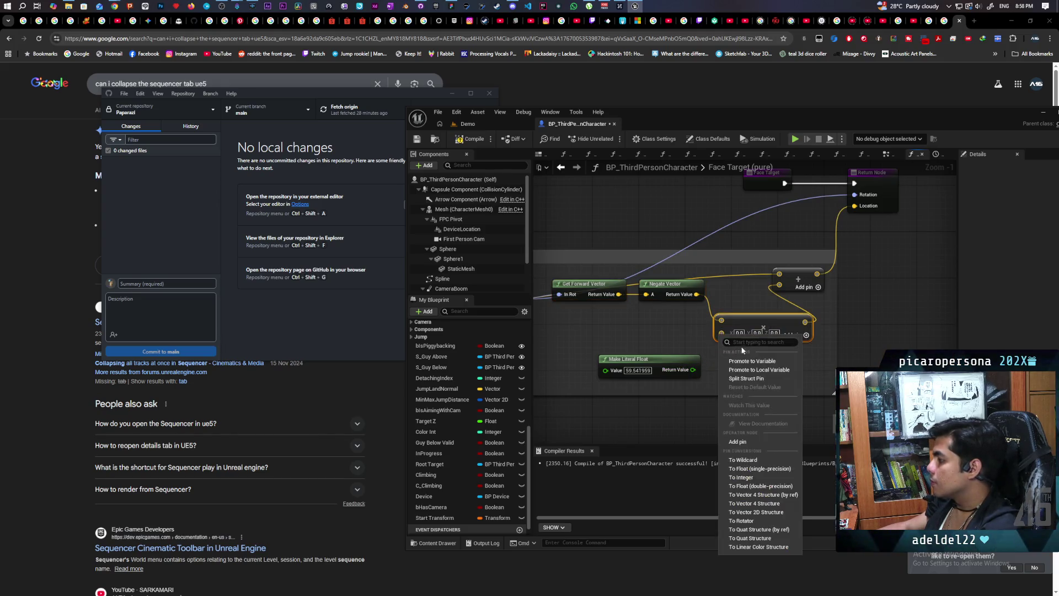
click(773, 478)
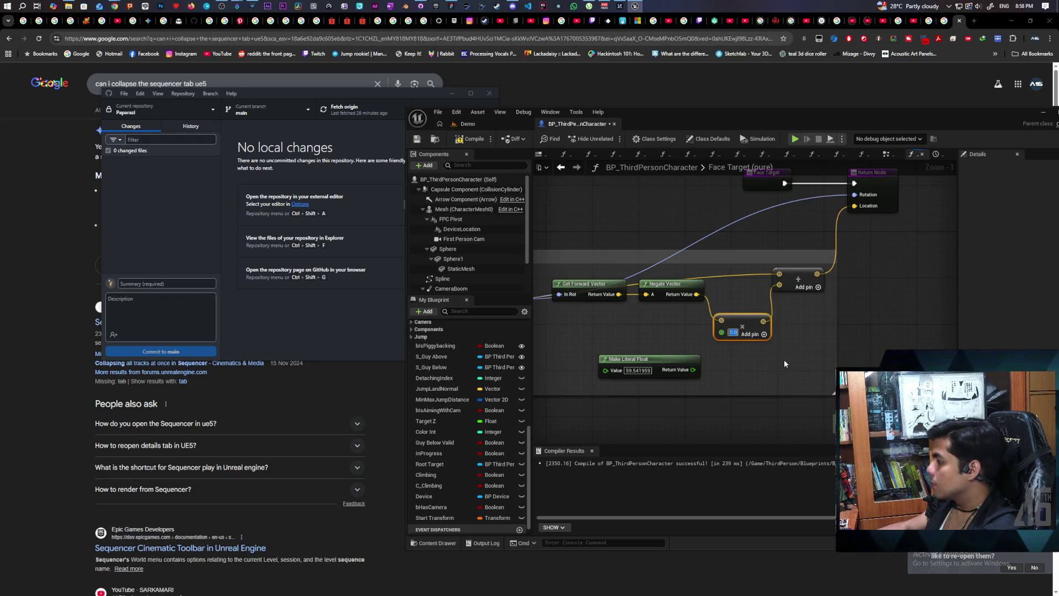
text(30)
key(Return)
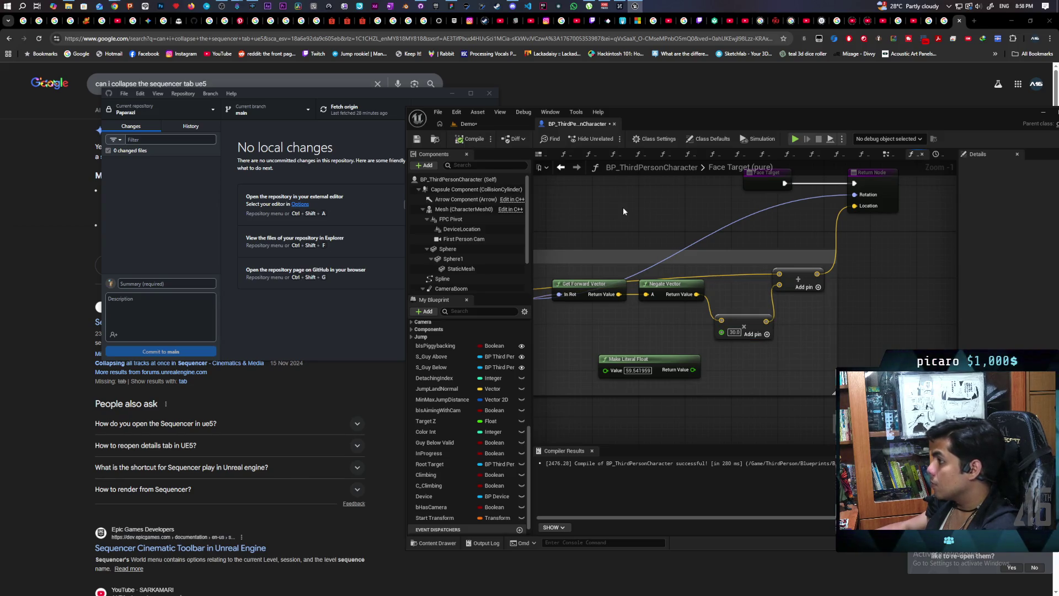
click(502, 125)
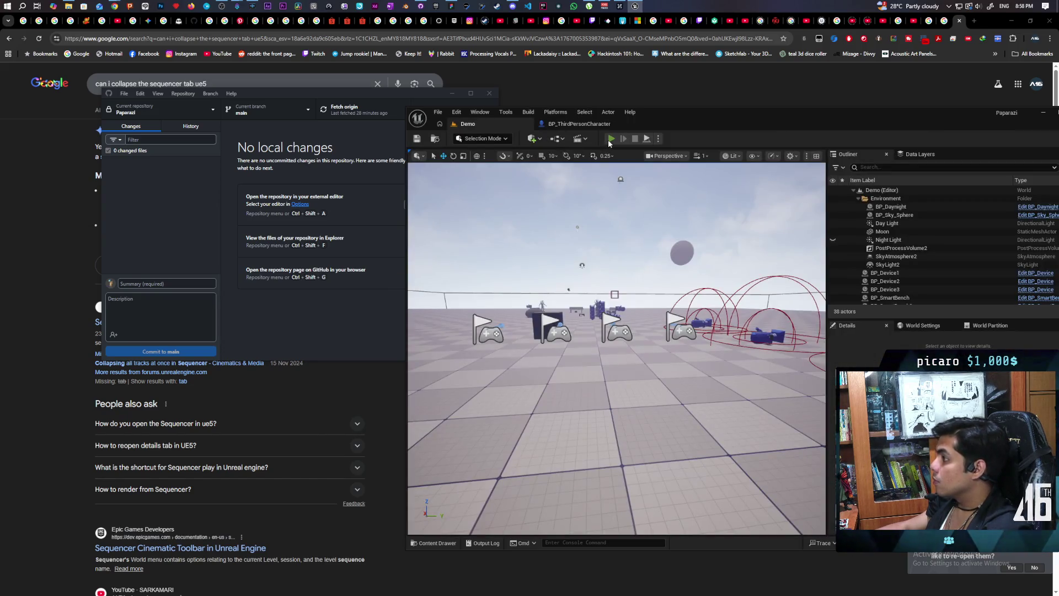
- Run a multiplayer test with the 30.0 offset, walking forward, then reopen the character's EventGraph
click(611, 139)
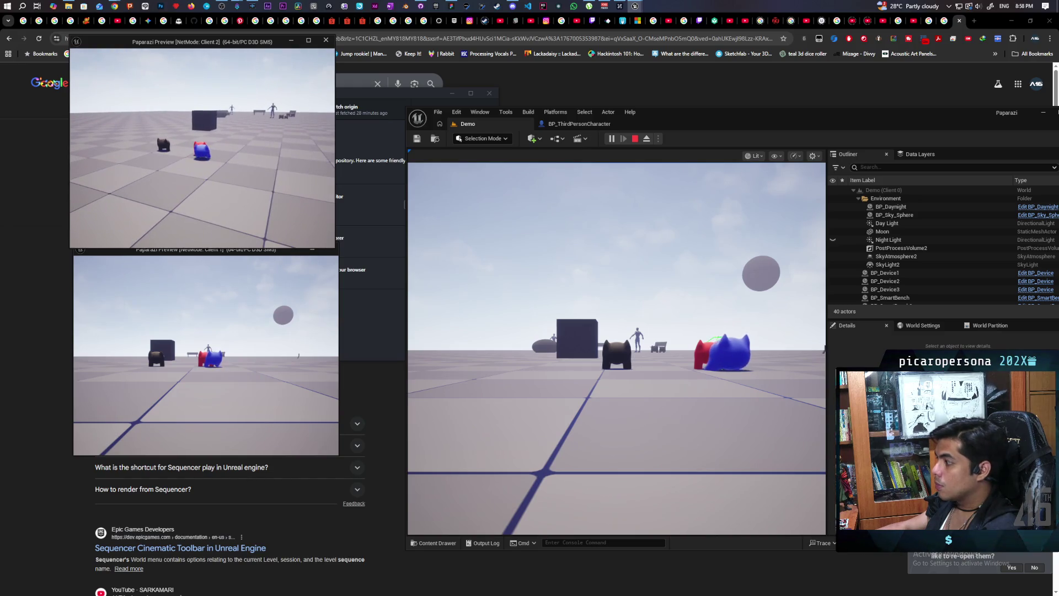
key(w)
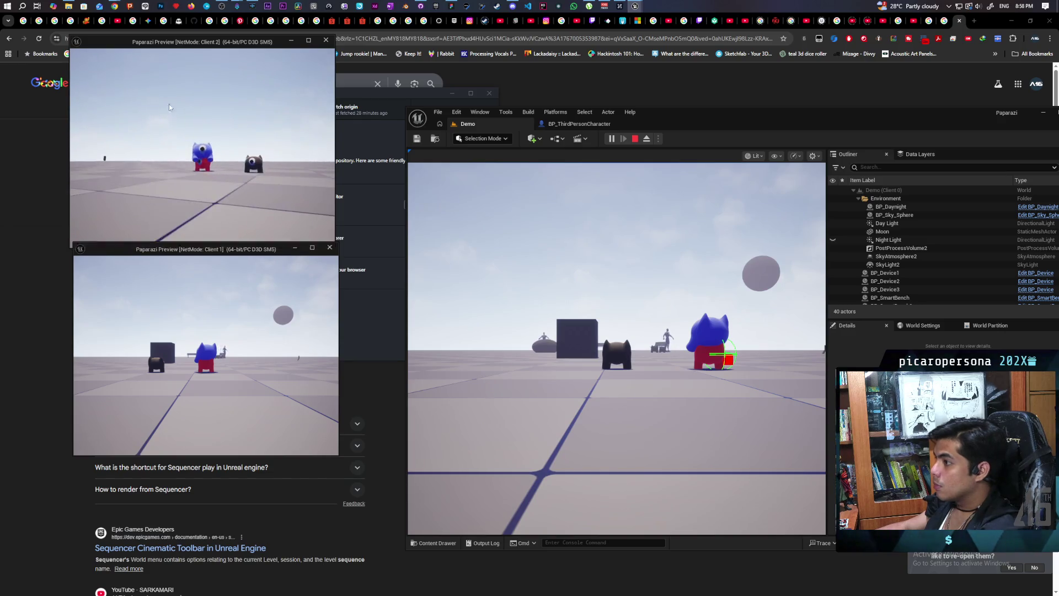
key(Escape)
click(577, 122)
click(886, 154)
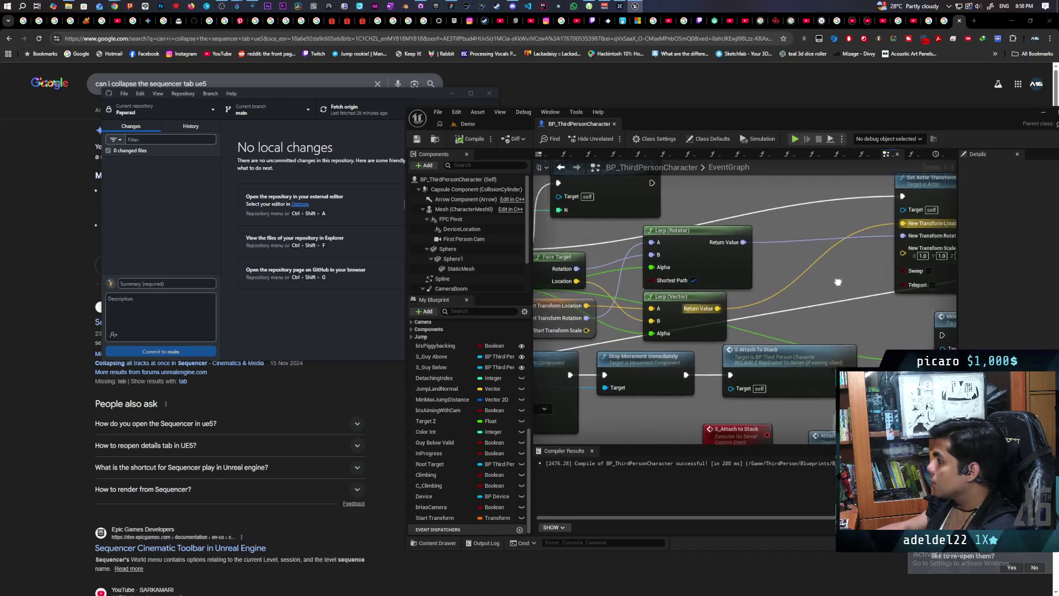
- Wire Start Transform Scale into Set Actor Transform's scale, then compile and save BP_ThirdPersonCharacter
mouse_move(735, 321)
mouse_down()
mouse_move(836, 289)
mouse_move(826, 299)
mouse_up()
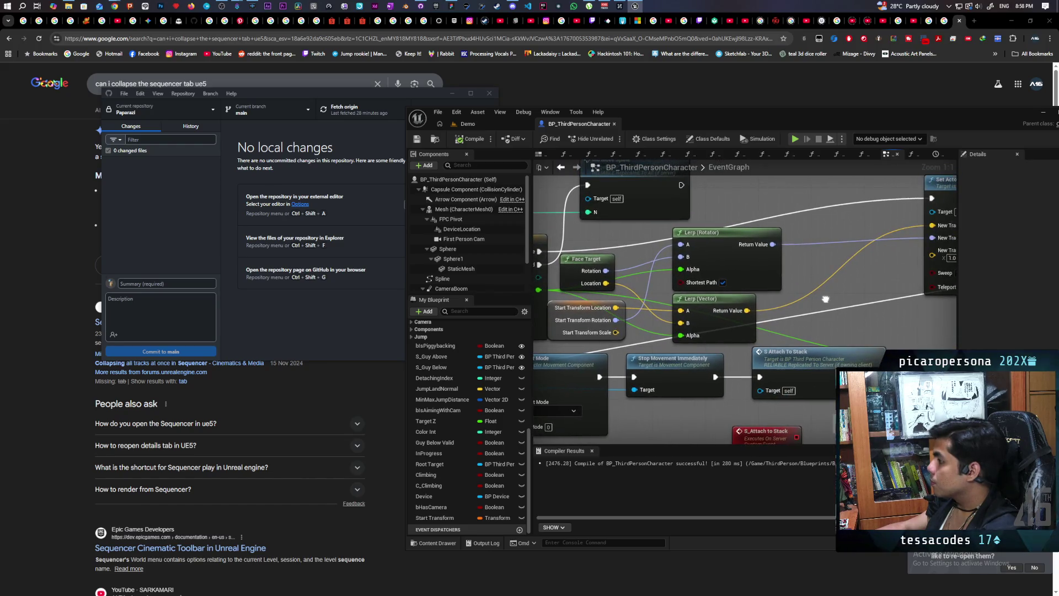
mouse_move(616, 332)
mouse_down()
mouse_move(882, 282)
mouse_move(933, 250)
mouse_up()
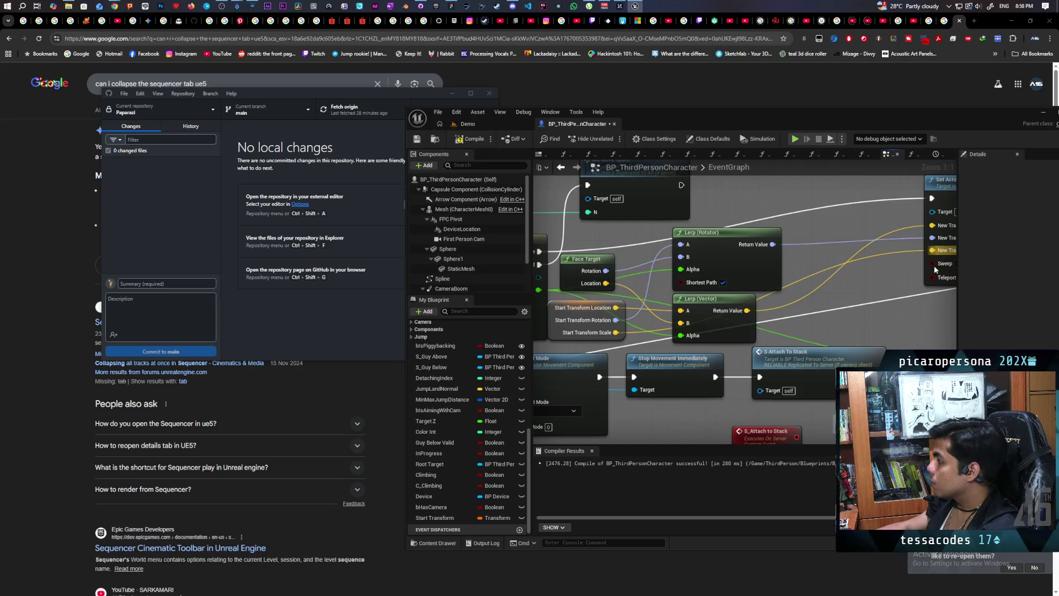
click(472, 139)
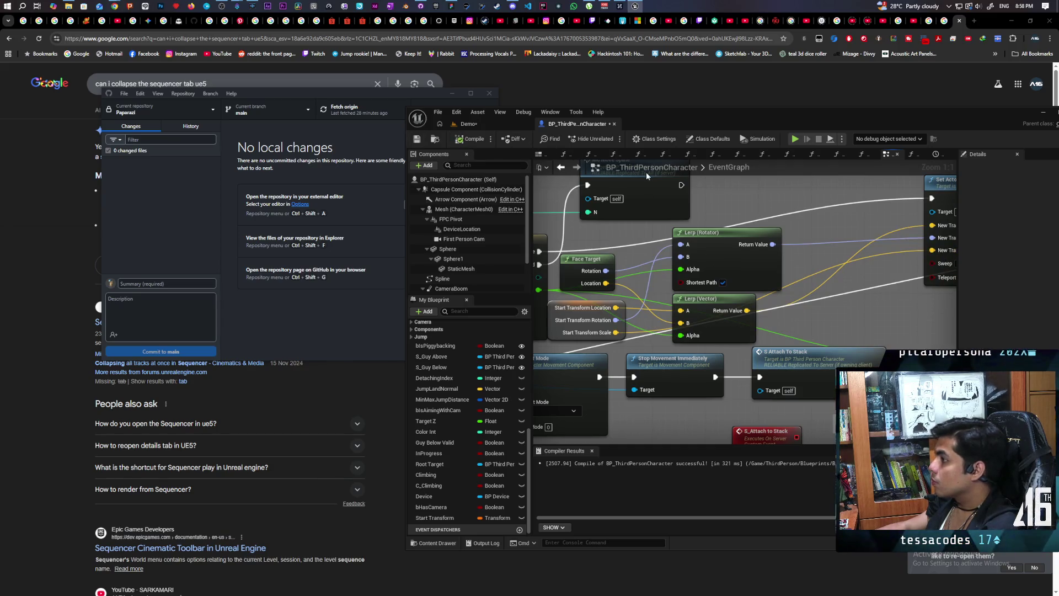
key(ctrl+s)
click(468, 123)
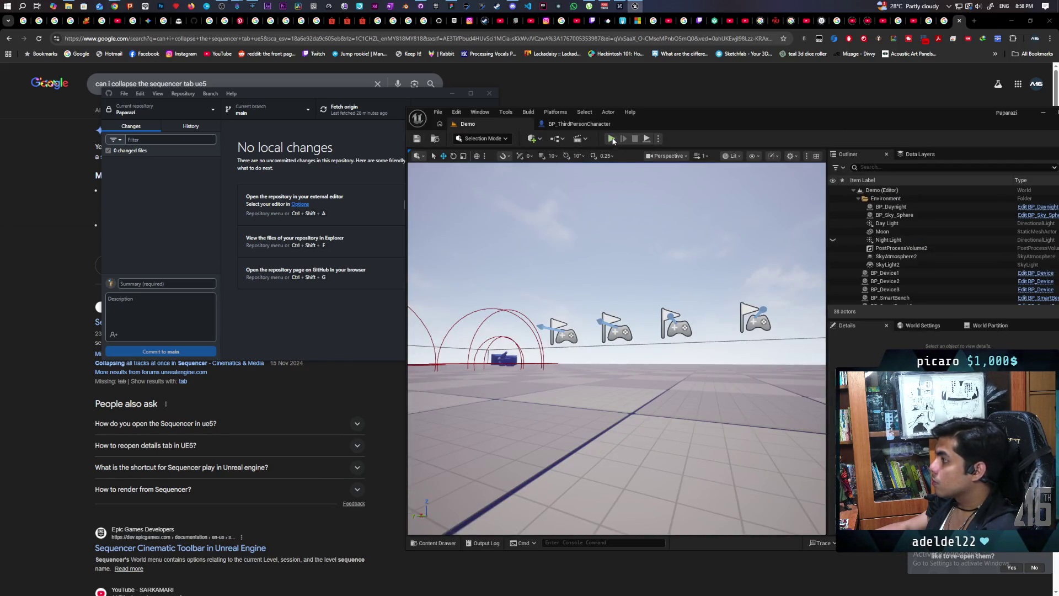
- Run another multiplayer snapping test, with blue landing atop red, then return to BP_ThirdPersonCharacter
click(611, 138)
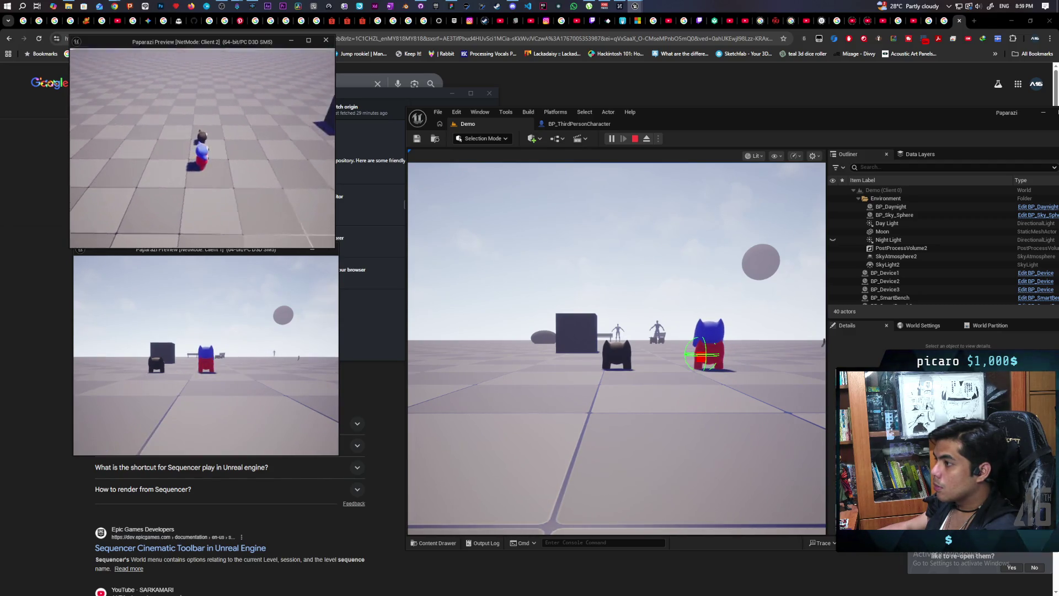
key(Escape)
click(580, 125)
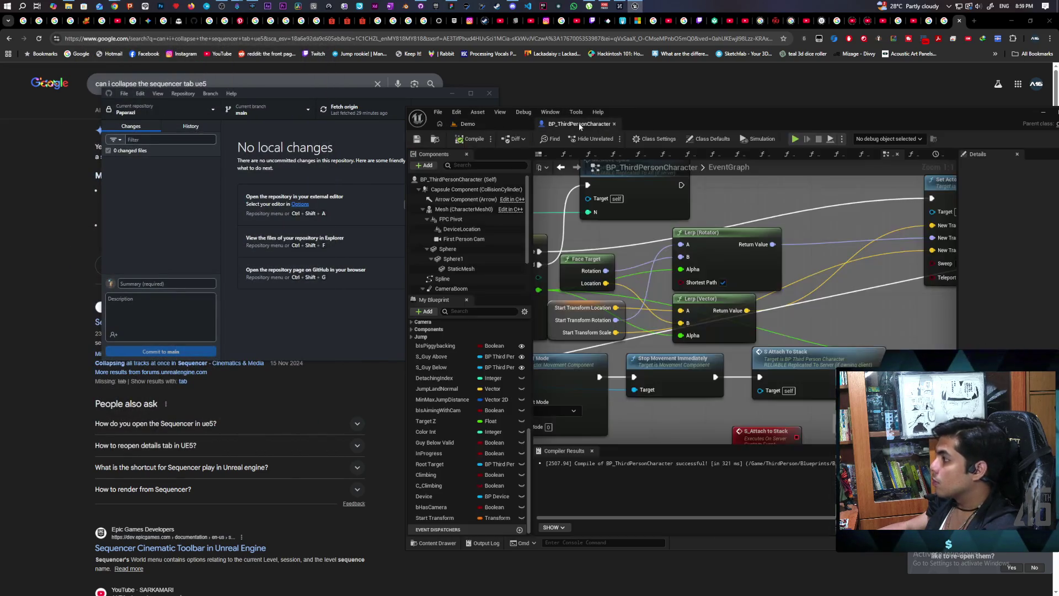
- In Face Target, reconnect Make Literal Float to the multiply input instead of 30.0, and save
scroll(769, 296, down, 2)
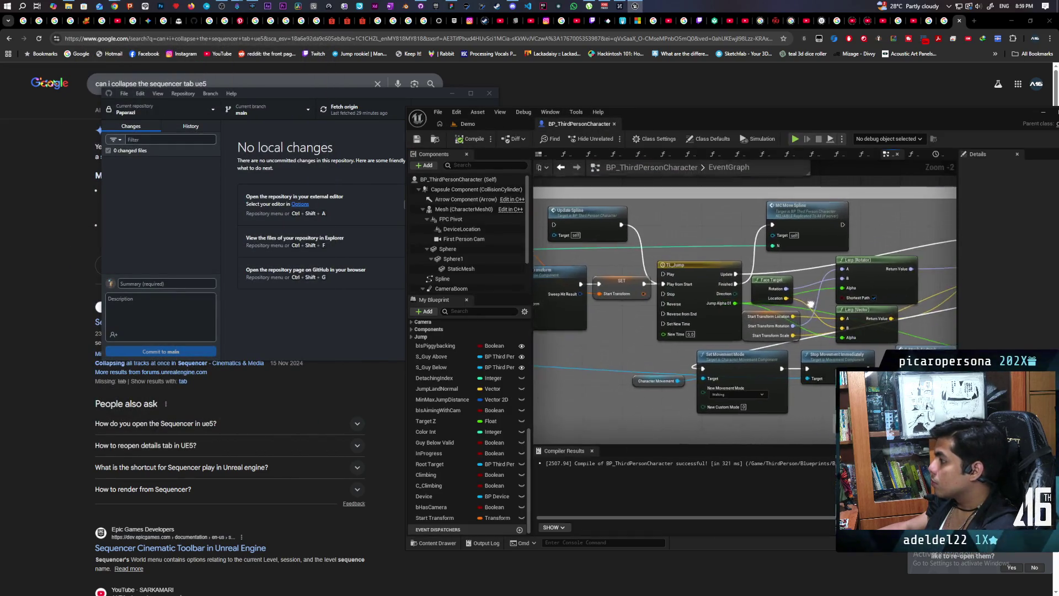
double_click(769, 296)
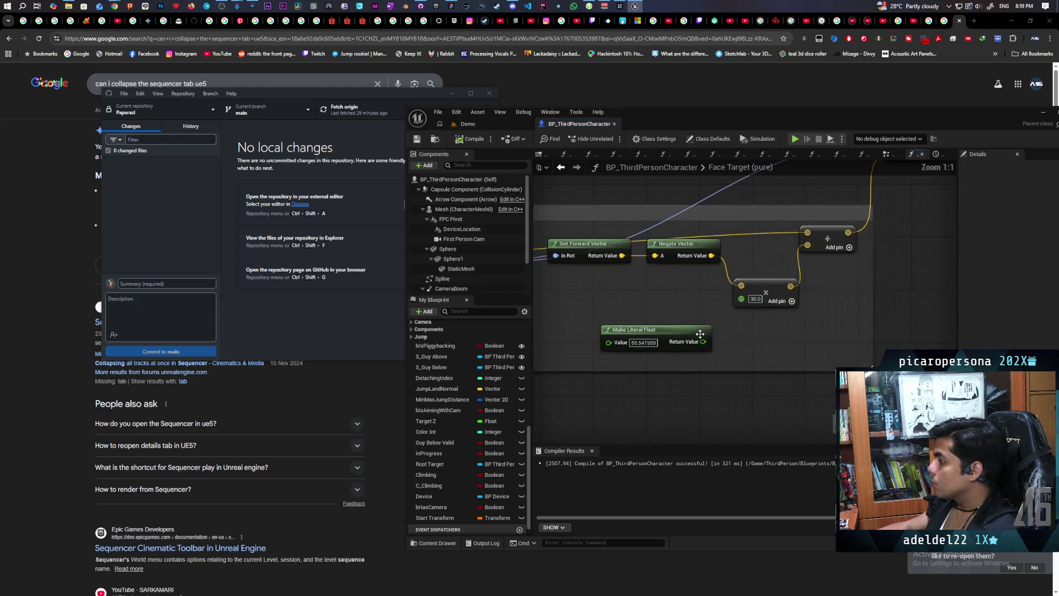
drag(726, 319, 741, 299)
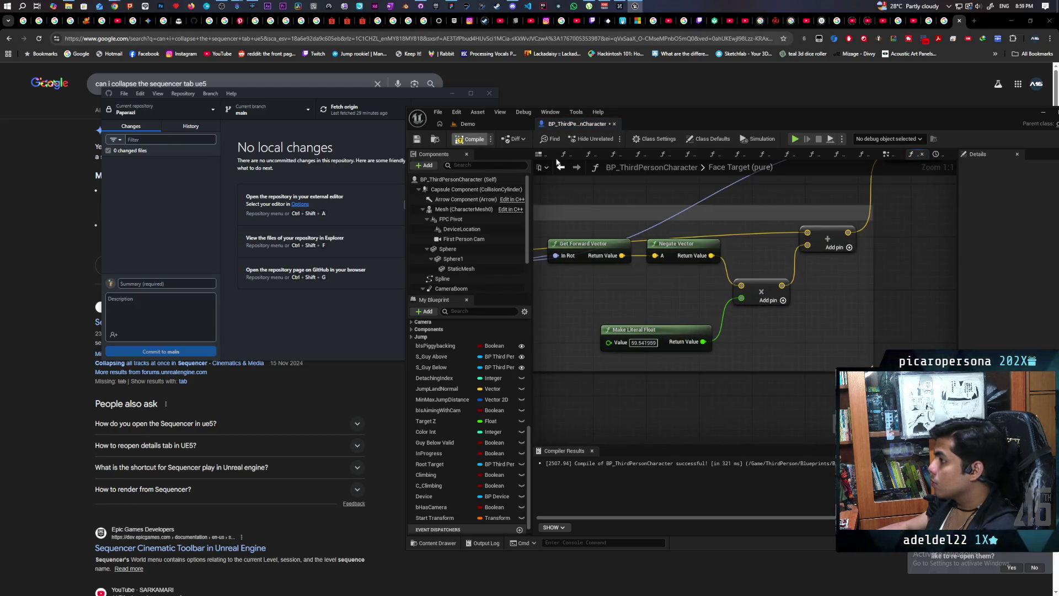
key(ctrl+s)
click(494, 124)
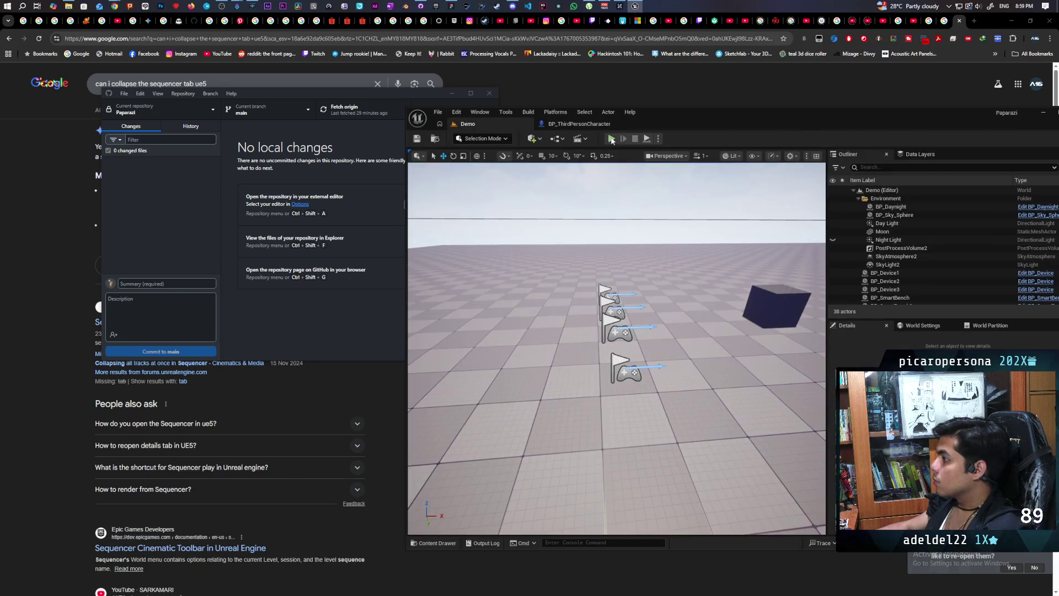
- Start a multiplayer session and bring the Client 2 window forward for control
click(611, 139)
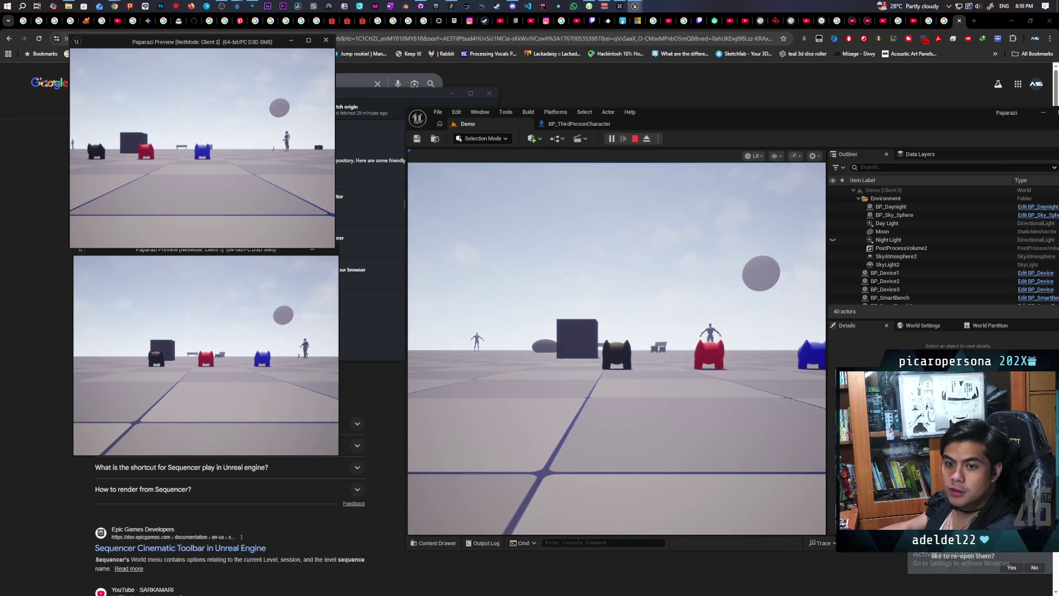
click(333, 242)
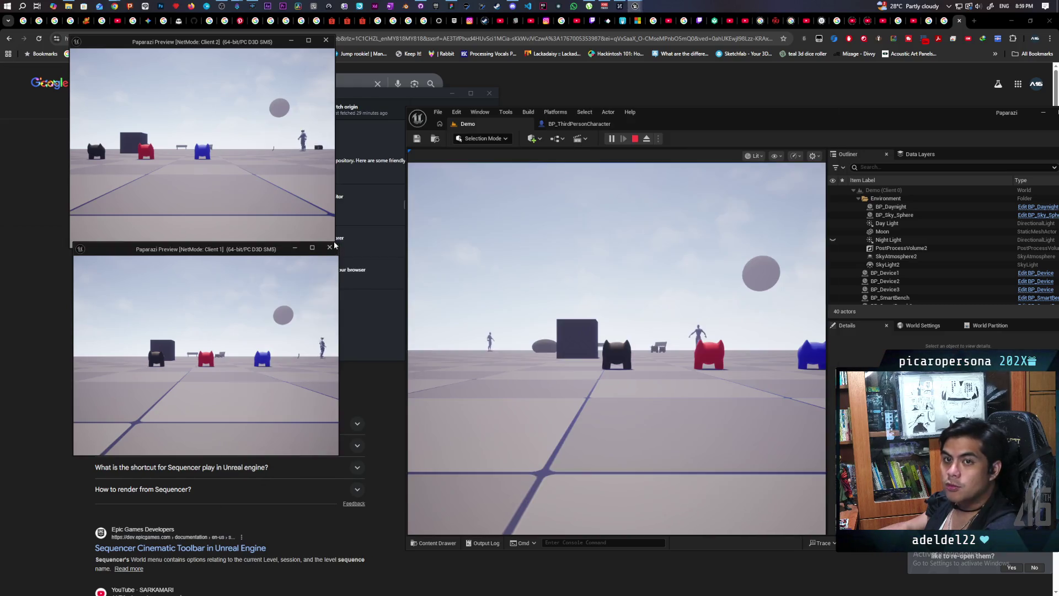
click(289, 154)
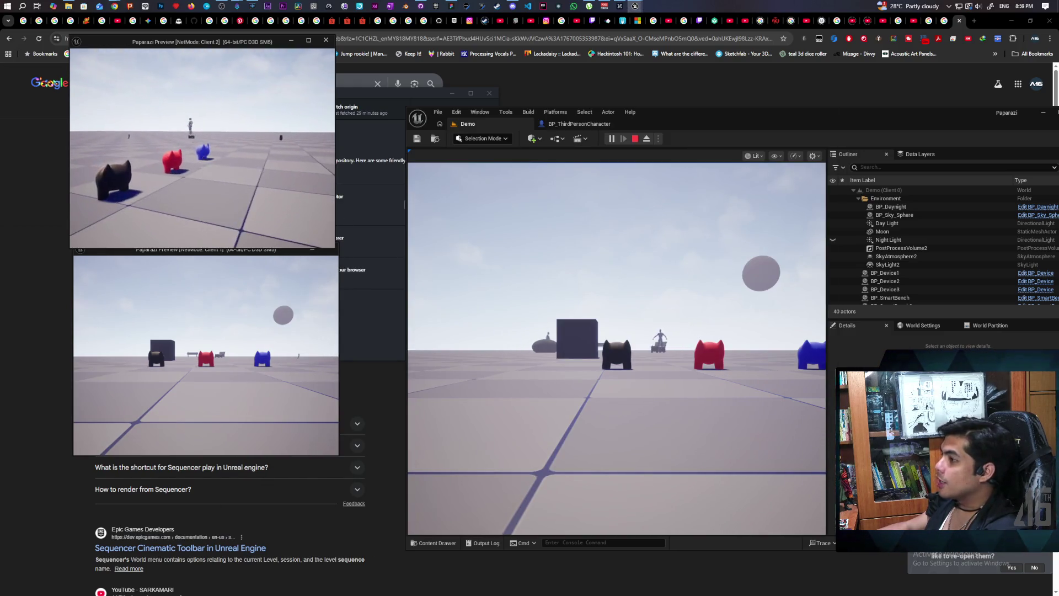
- Walk the Client 2 player around the blue creature, then stop the session
key(w)
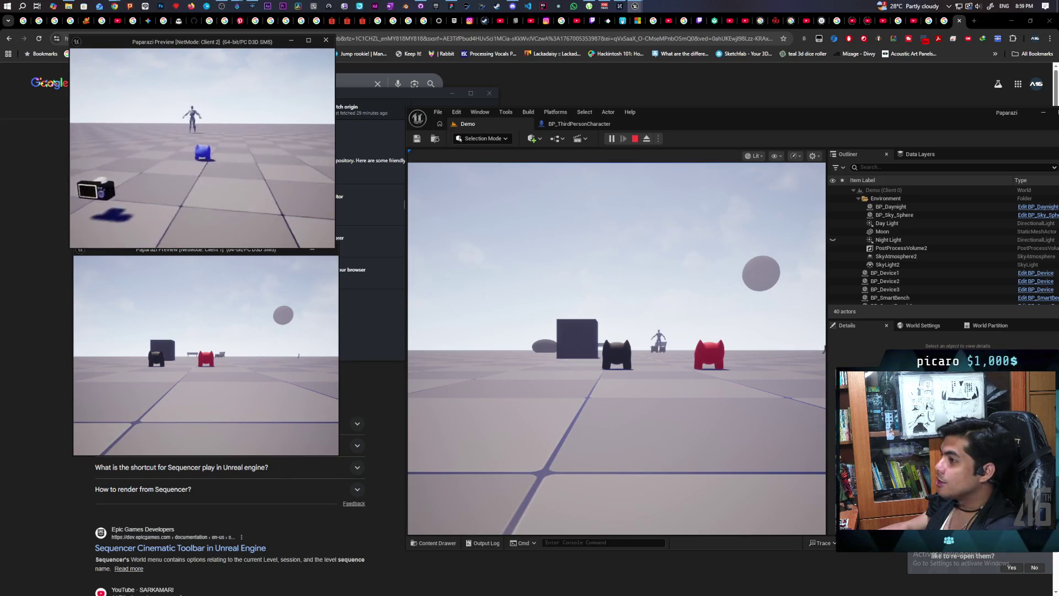
key(w)
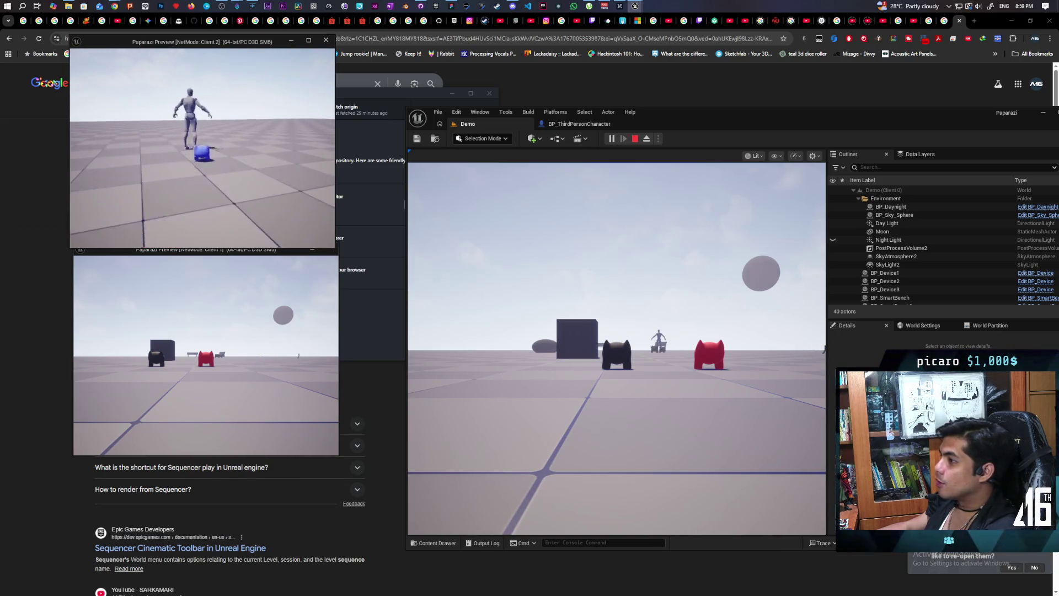
key(w)
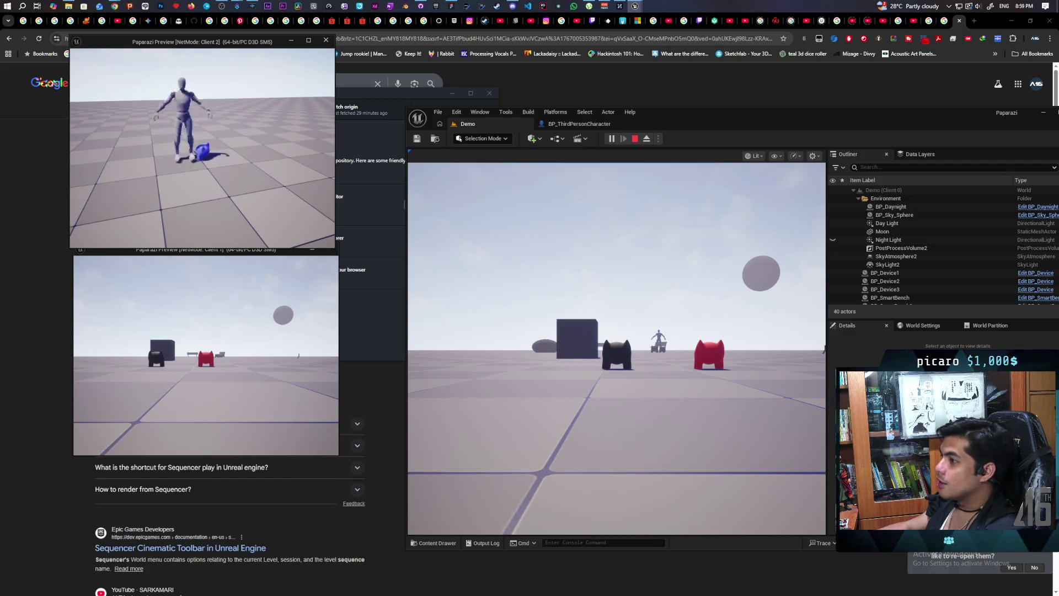
key(w)
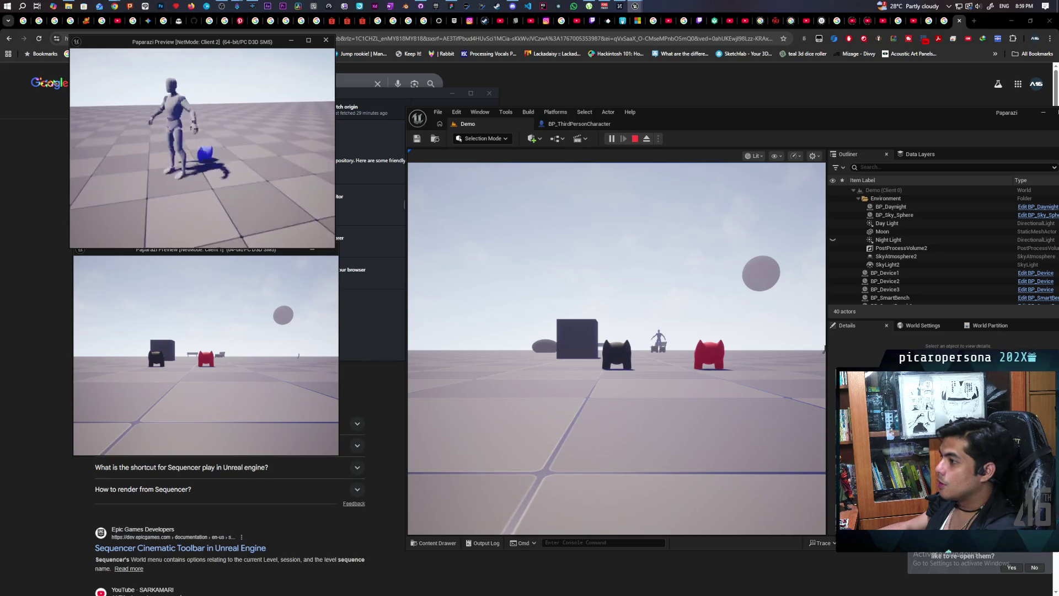
key(d)
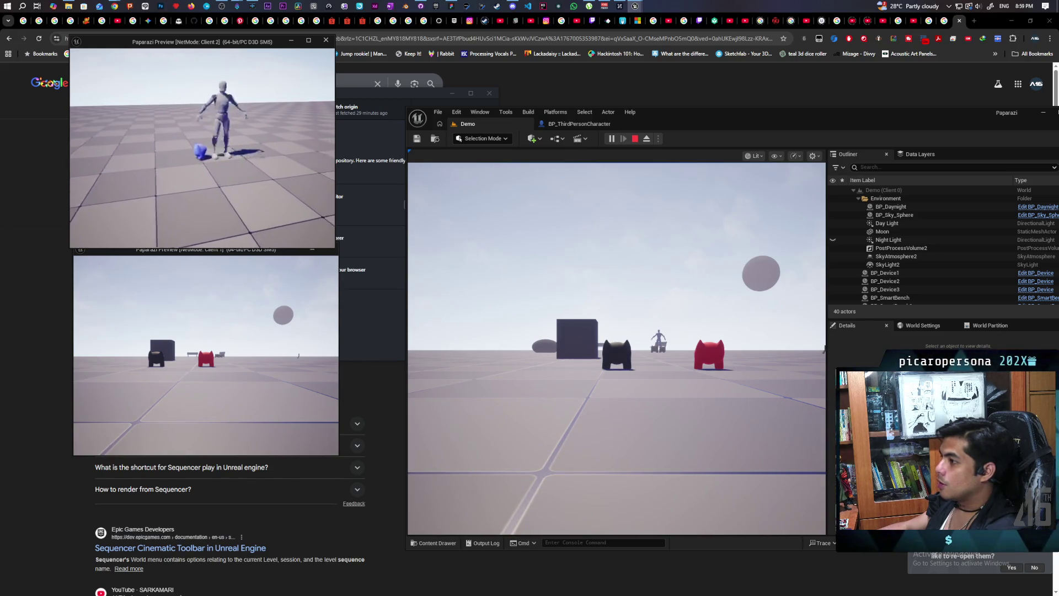
key(d)
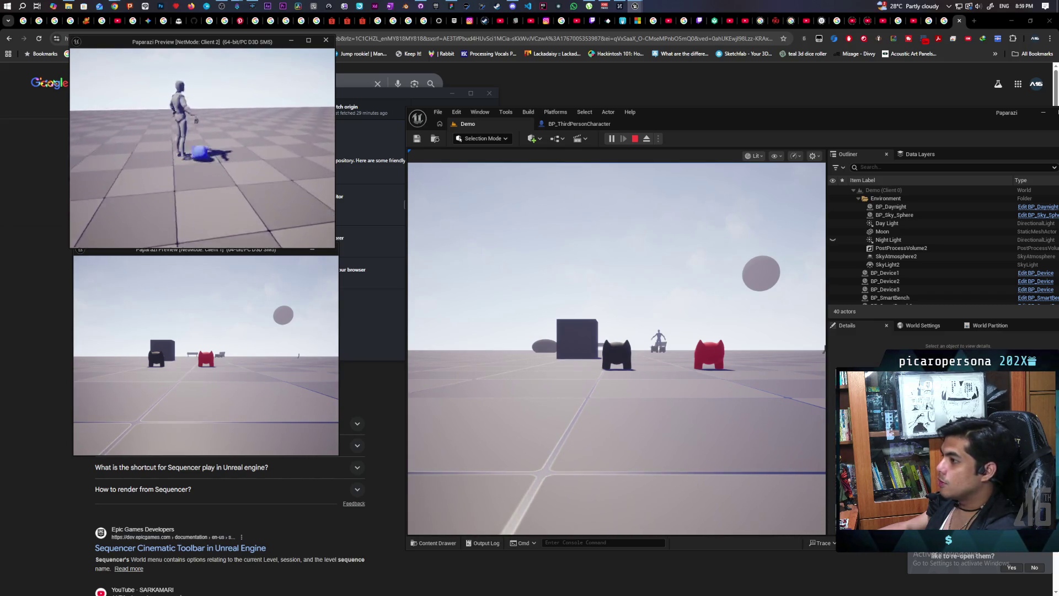
key(w)
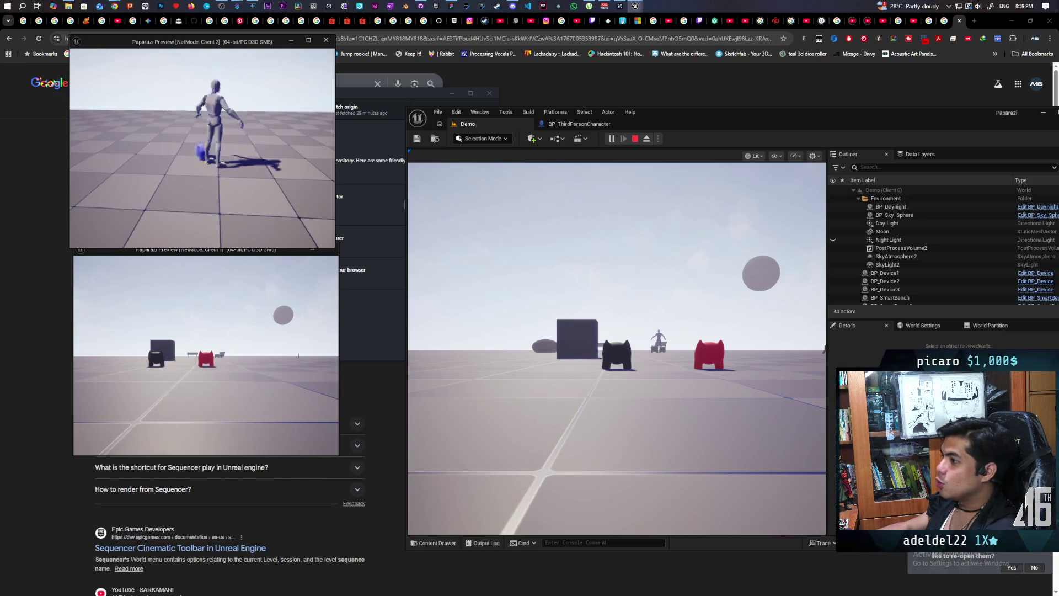
key(w)
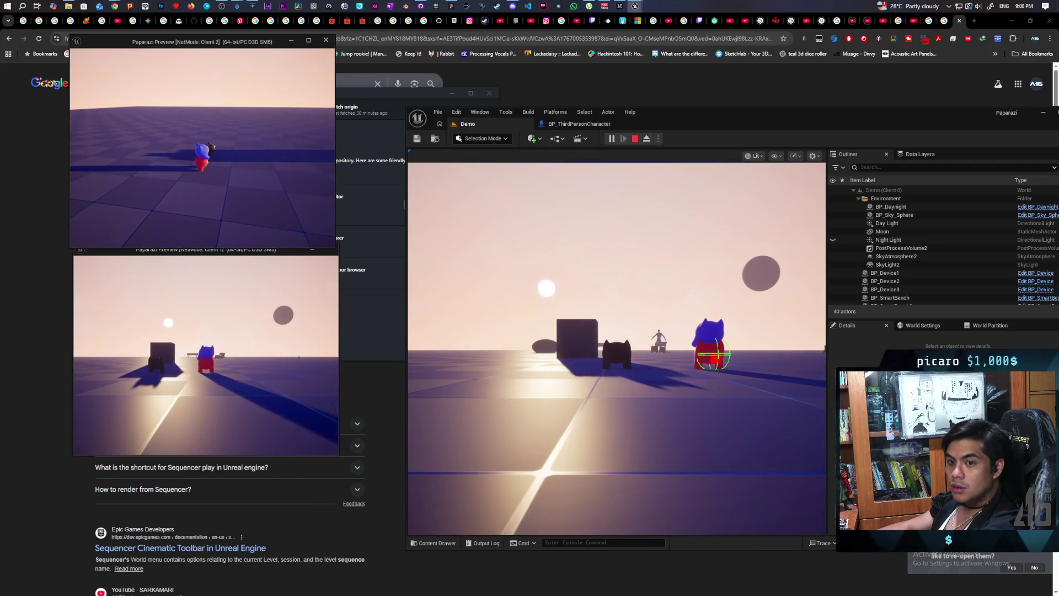
key(Escape)
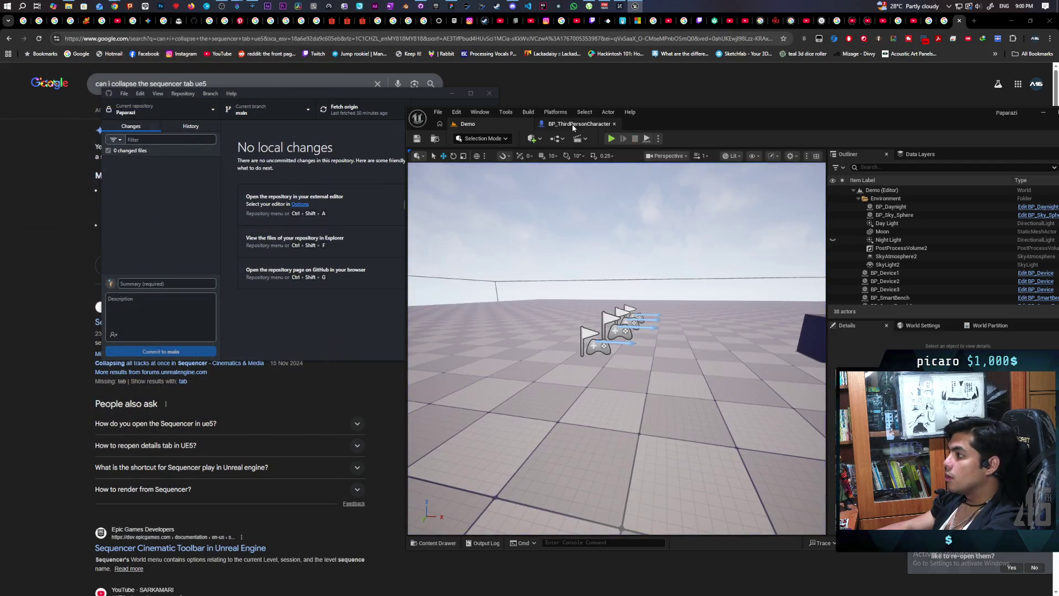
- In Face Target, replace the Make Literal Float link with a fixed 40.0 offset and save
click(573, 125)
scroll(661, 270, down, 7)
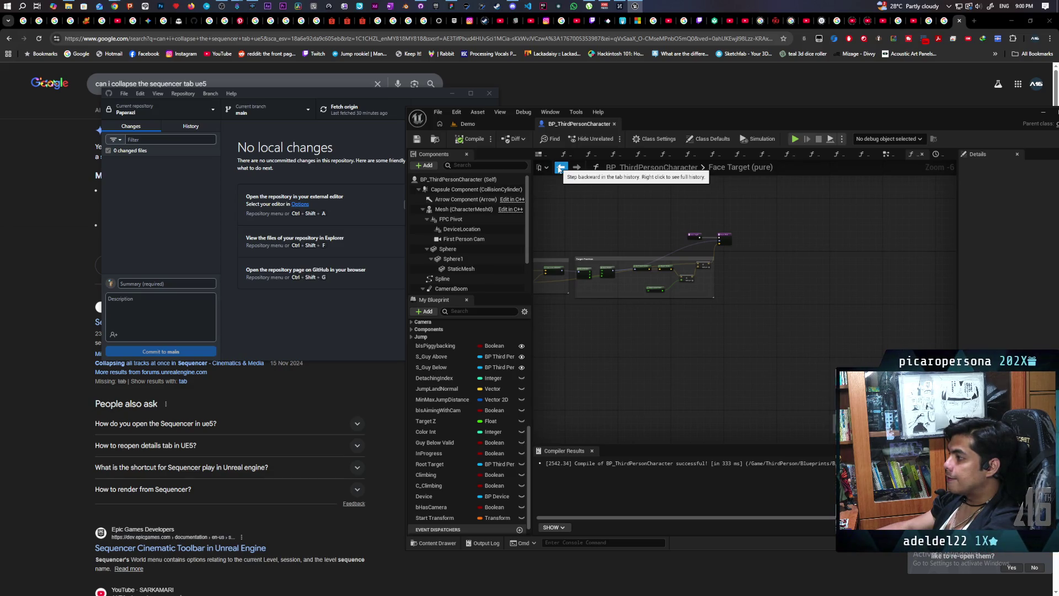
scroll(680, 343, up, 7)
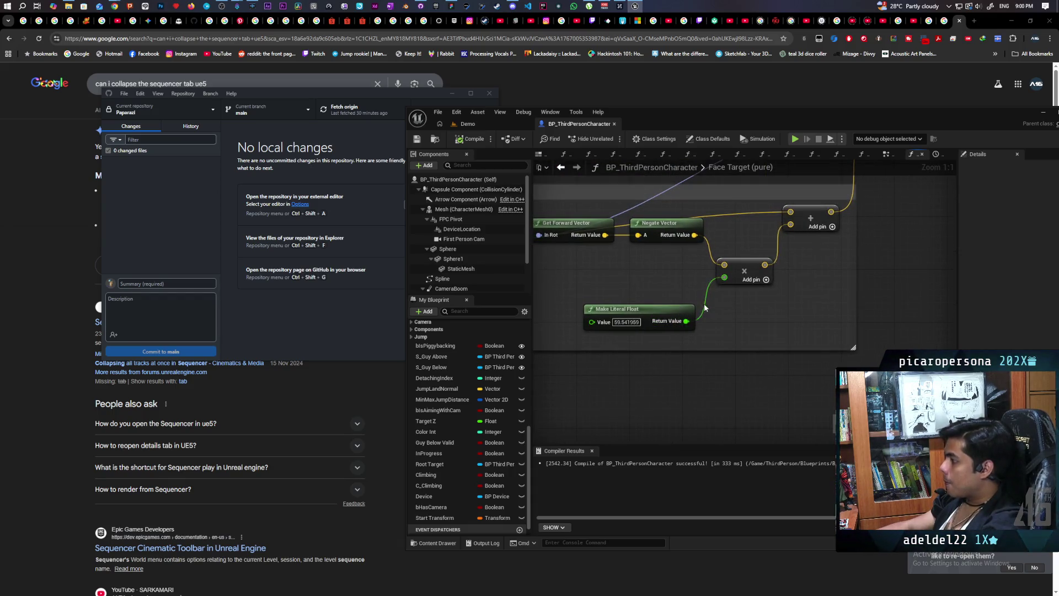
alt+click(726, 279)
right_click(726, 279)
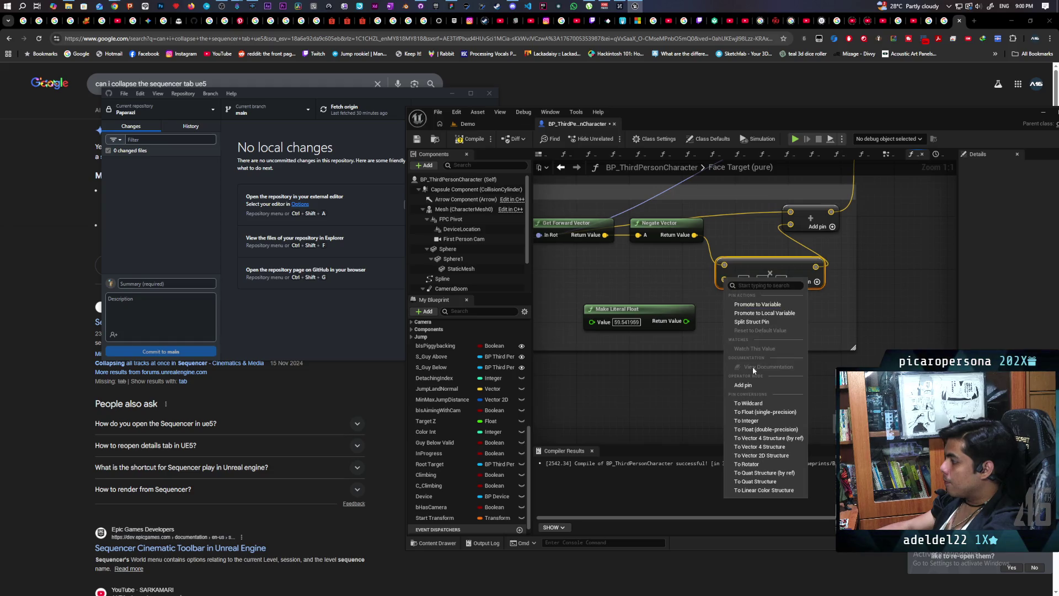
click(756, 418)
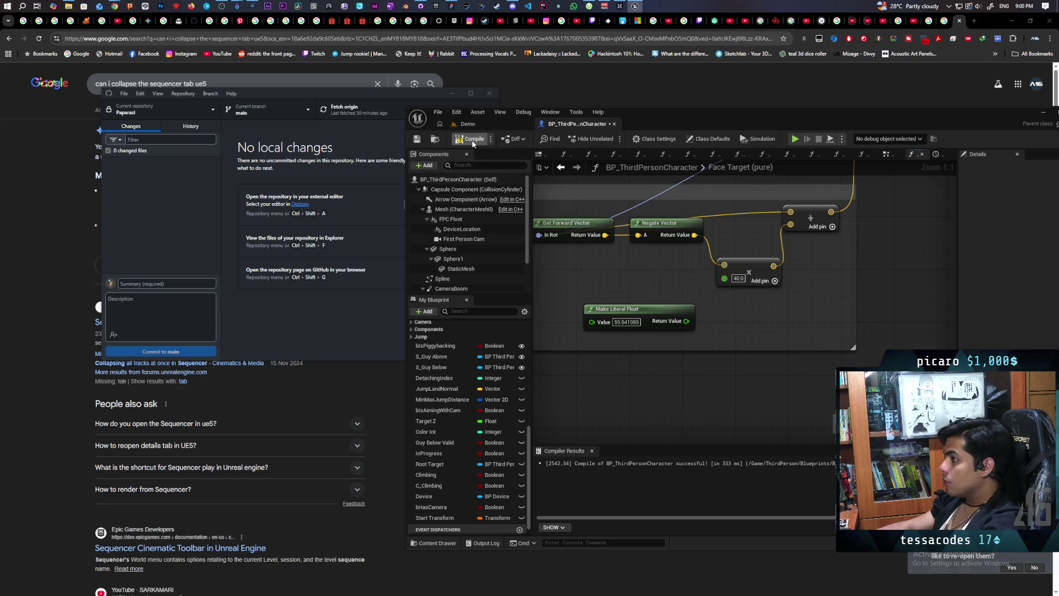
key(ctrl+s)
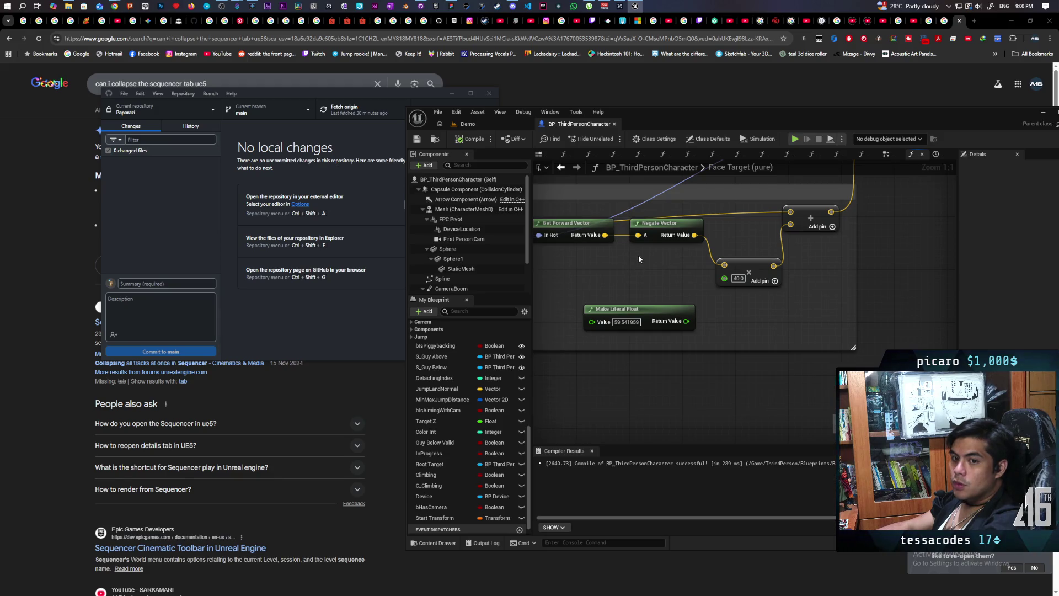
click(468, 124)
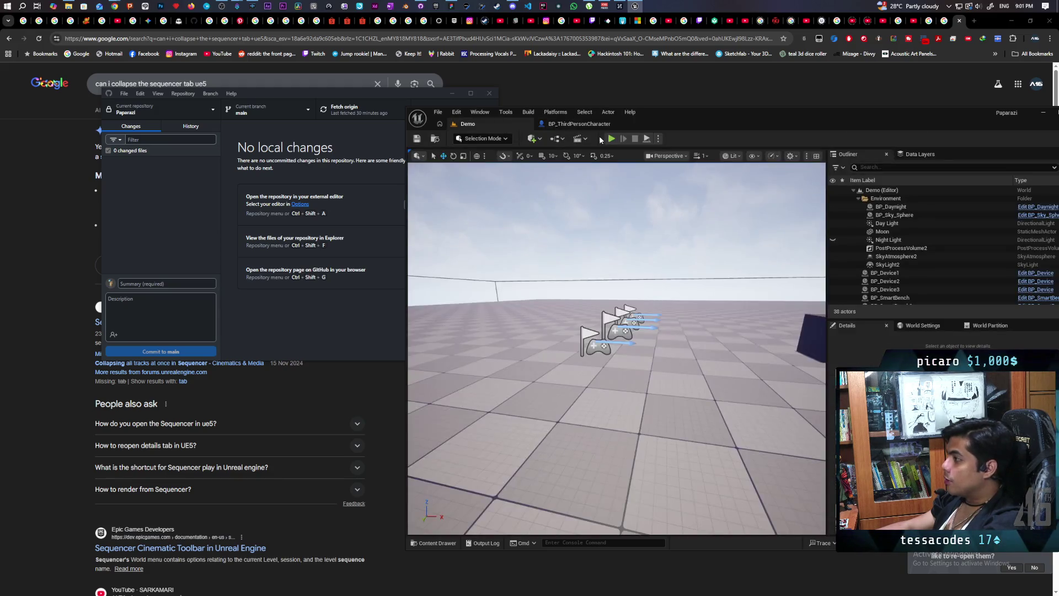
- Start a two-client session with the 40.0 offset and walk the blue character beside the black one
click(611, 138)
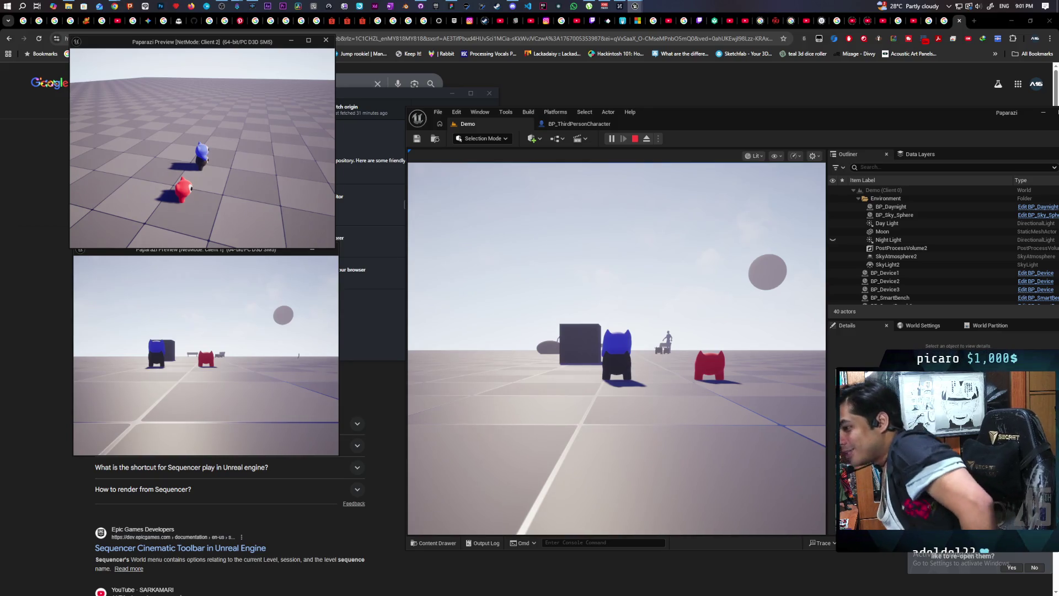
key(w)
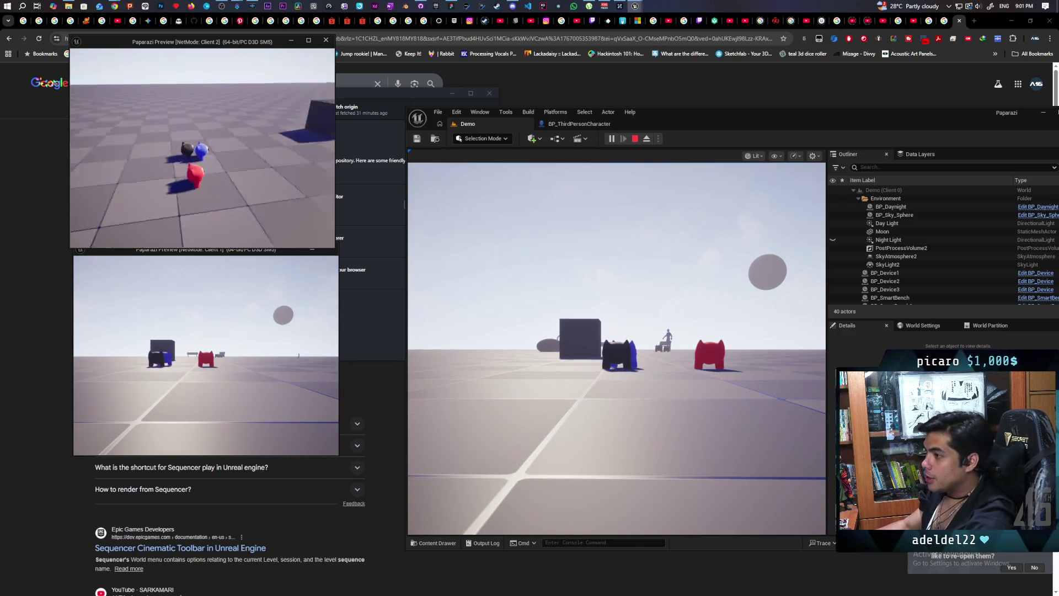
key(w)
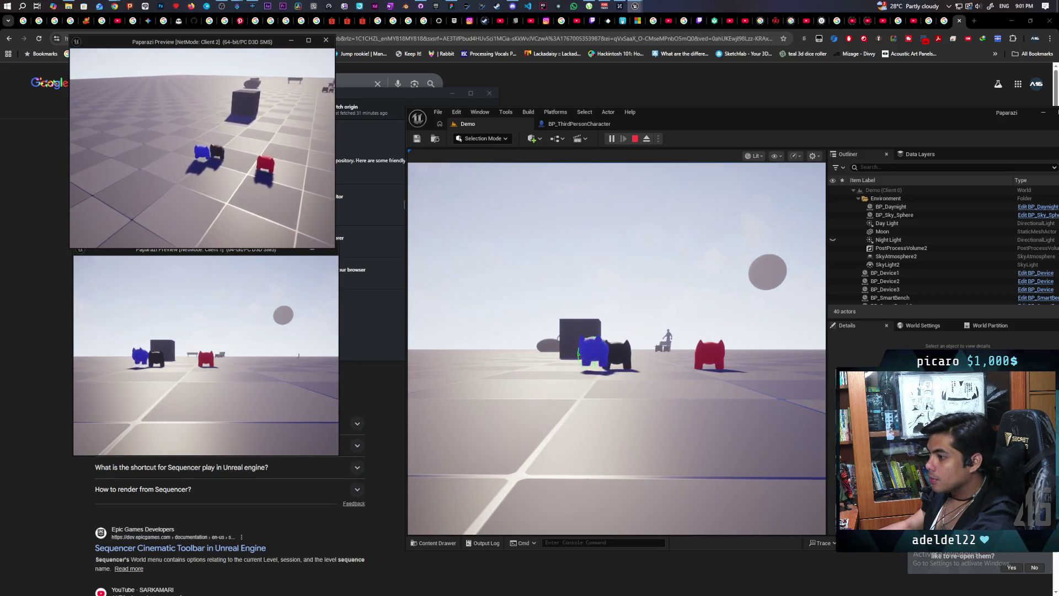
key(w)
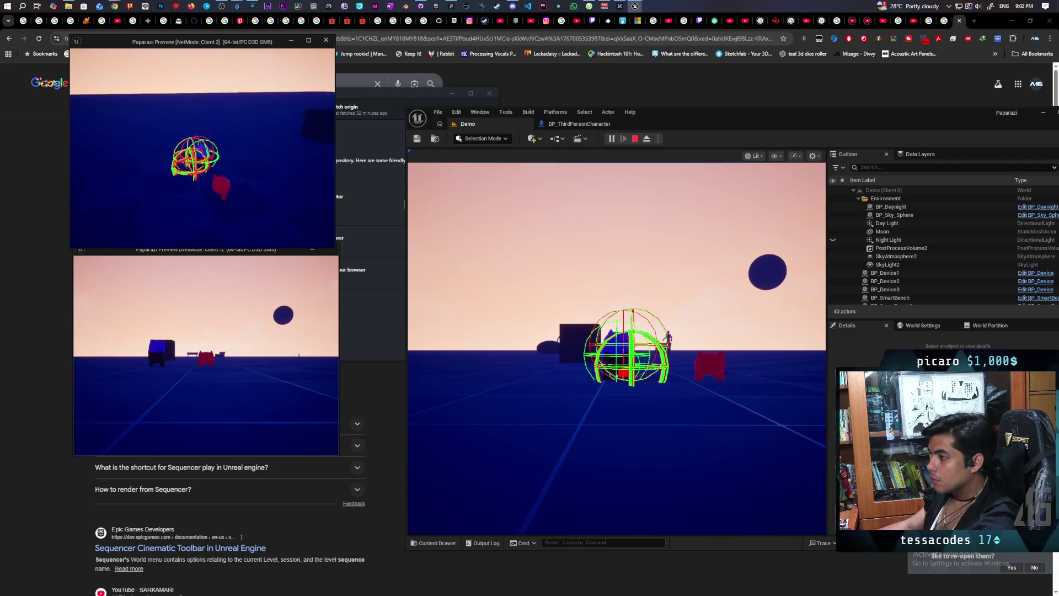
- Focus the Client 2 game window and press E to trigger Face Target on the blue character
key(alt+Tab)
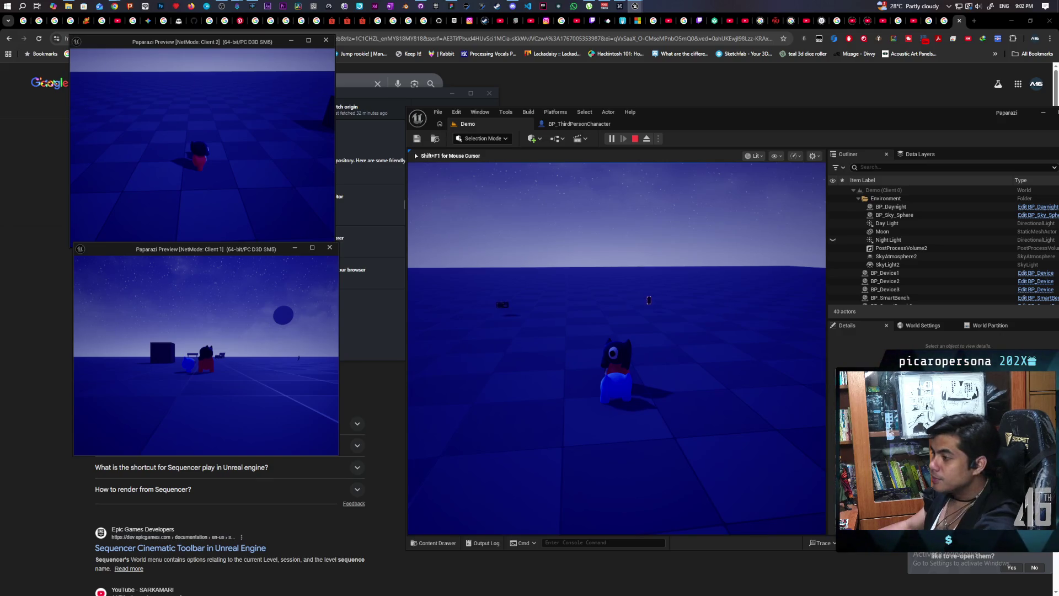
click(71, 116)
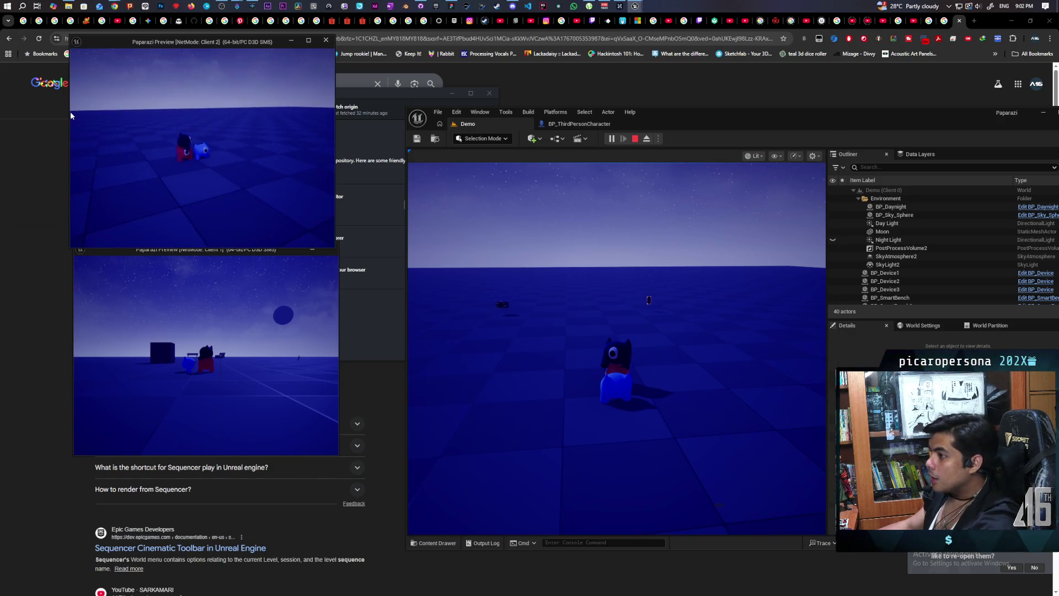
click(616, 348)
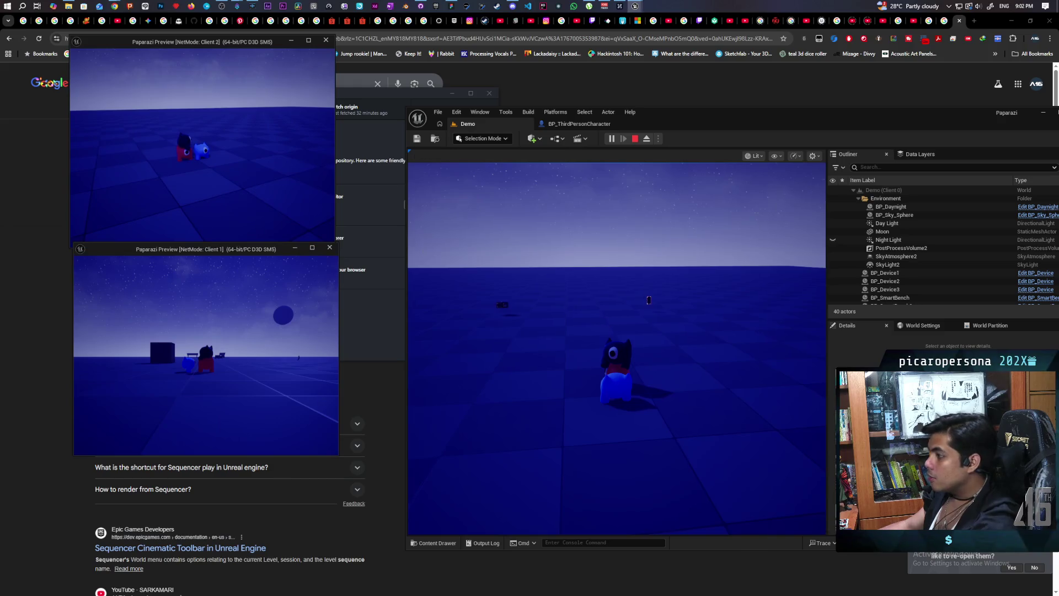
click(266, 182)
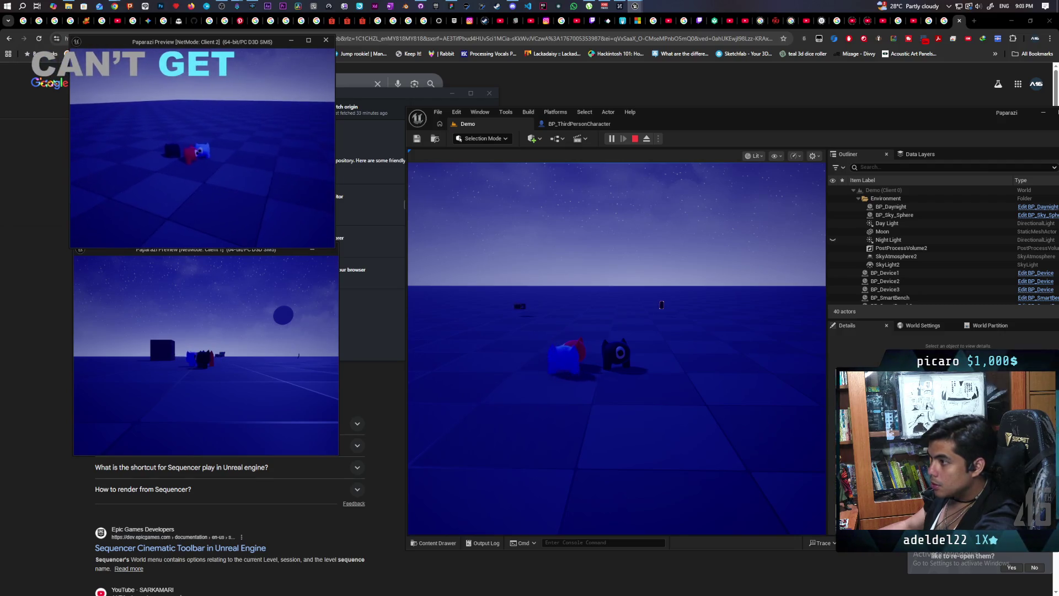
key(e)
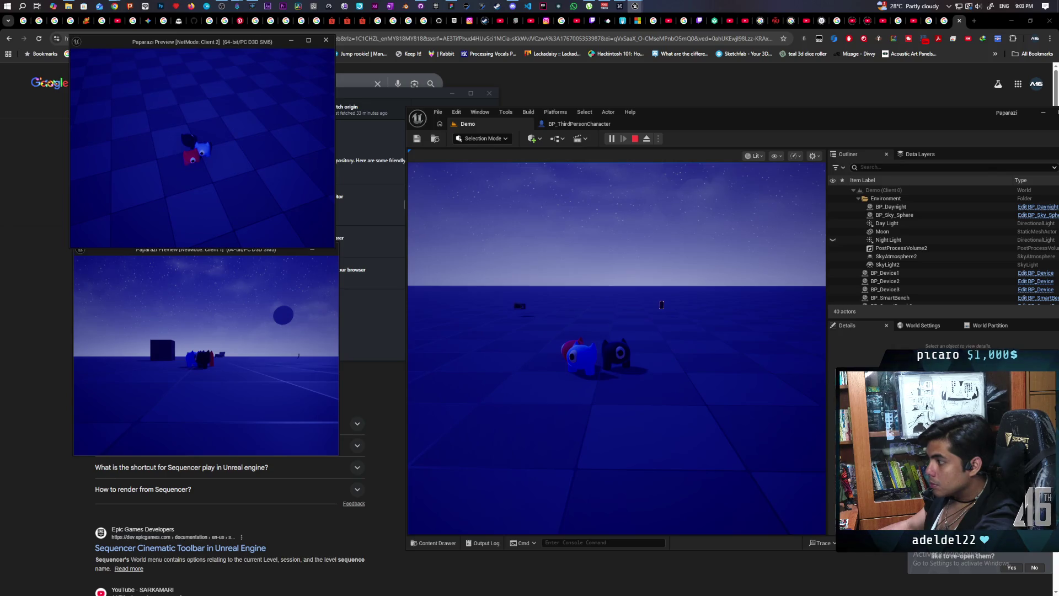
- Switch to the Client 1 window and press E to trigger Face Target from that player
key(alt+Tab)
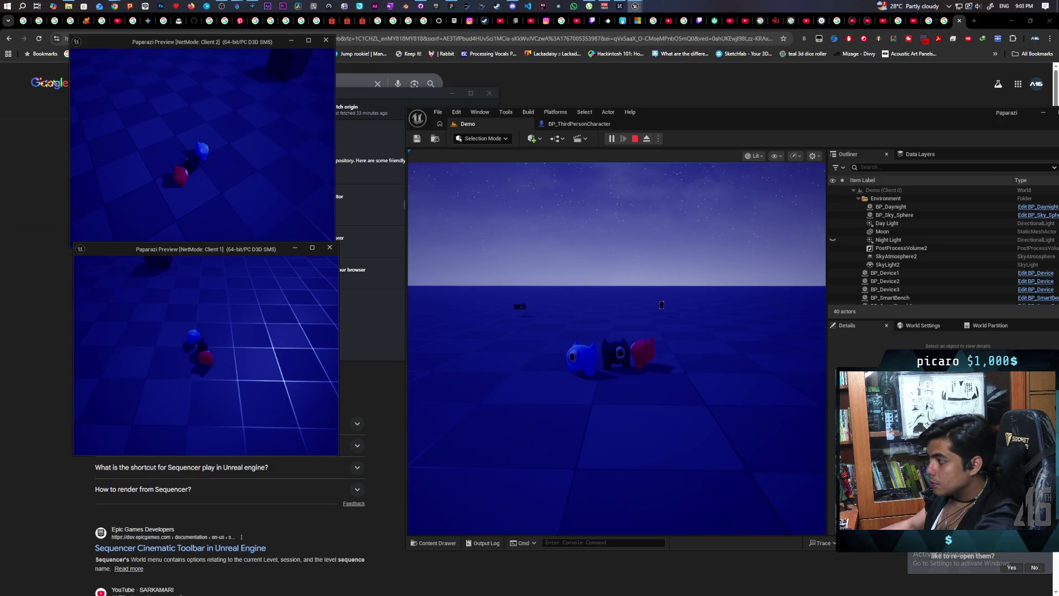
key(e)
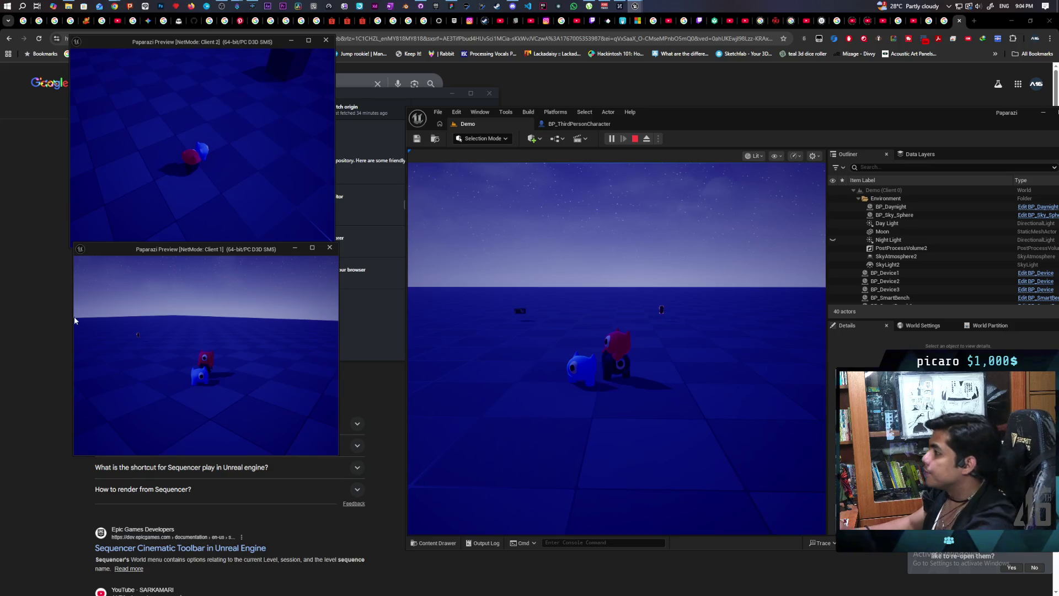
- Stop the session and bring up the Face Target and TL_Jump logic in BP_ThirdPersonCharacter's EventGraph
key(Escape)
click(567, 126)
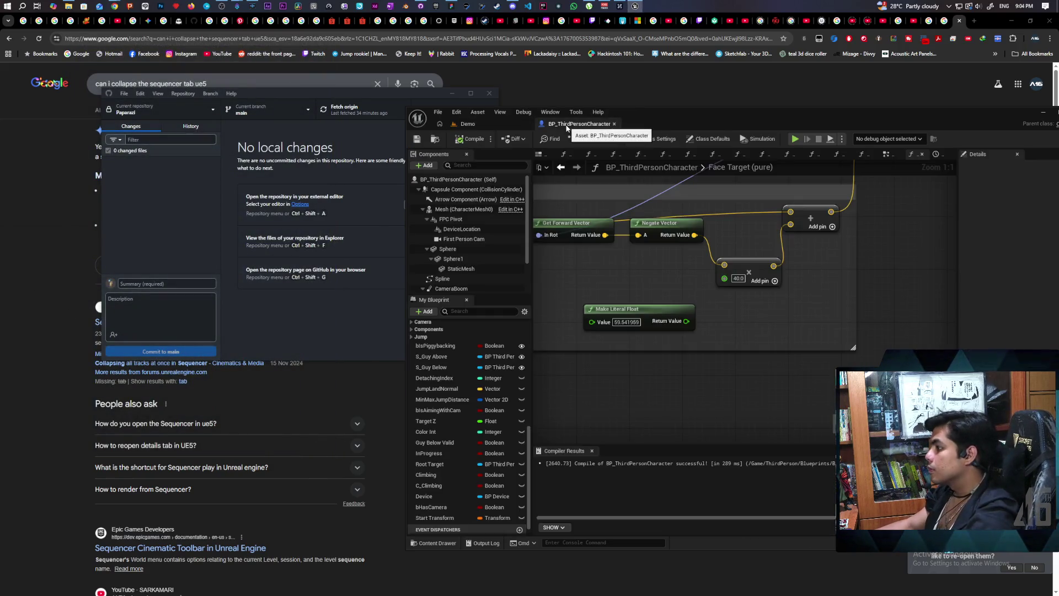
scroll(620, 255, down, 7)
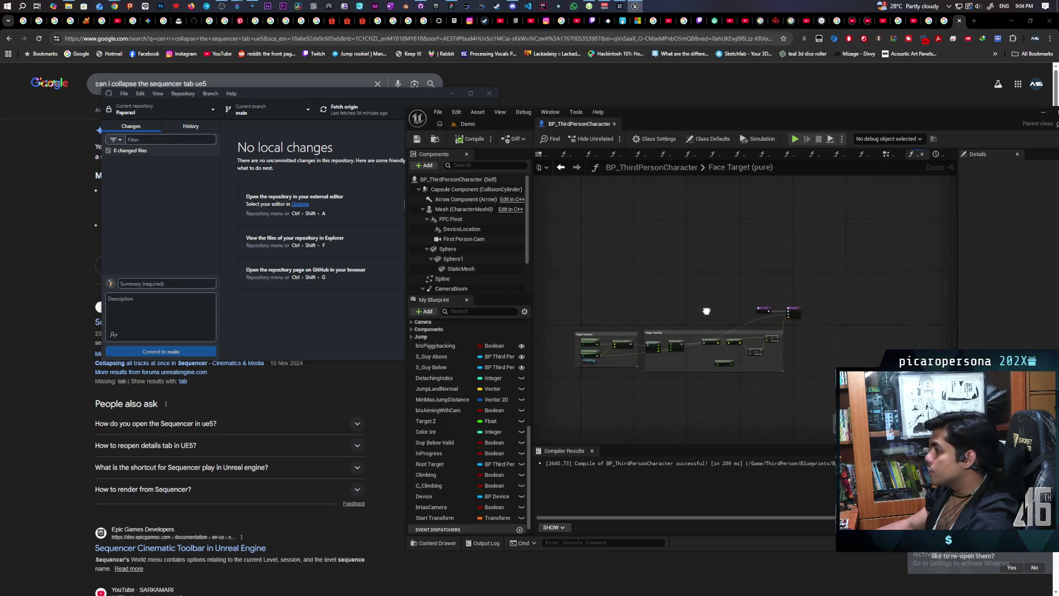
click(561, 166)
scroll(736, 269, up, 2)
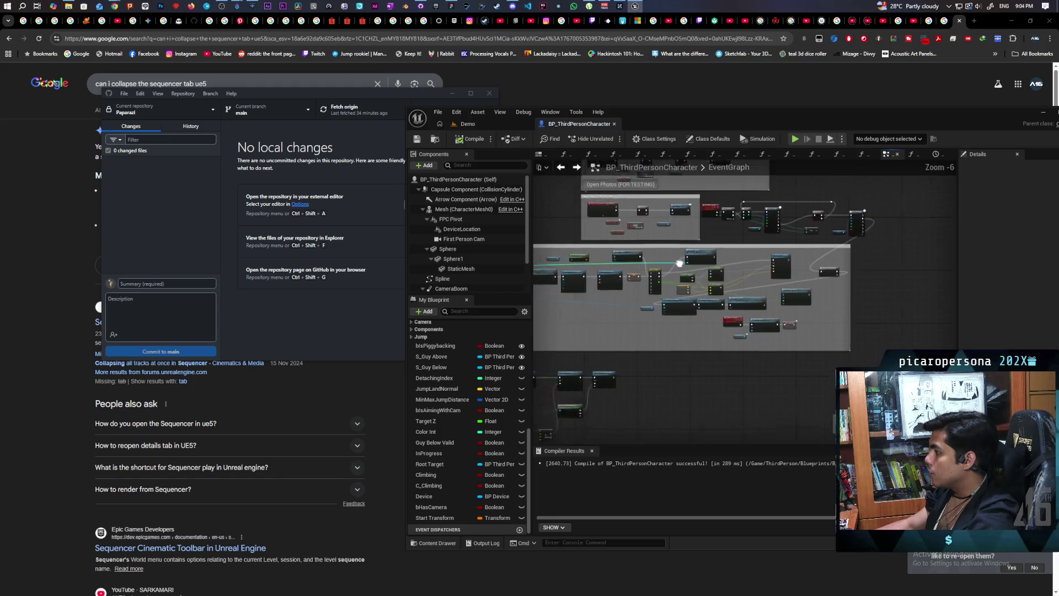
scroll(686, 259, down, 2)
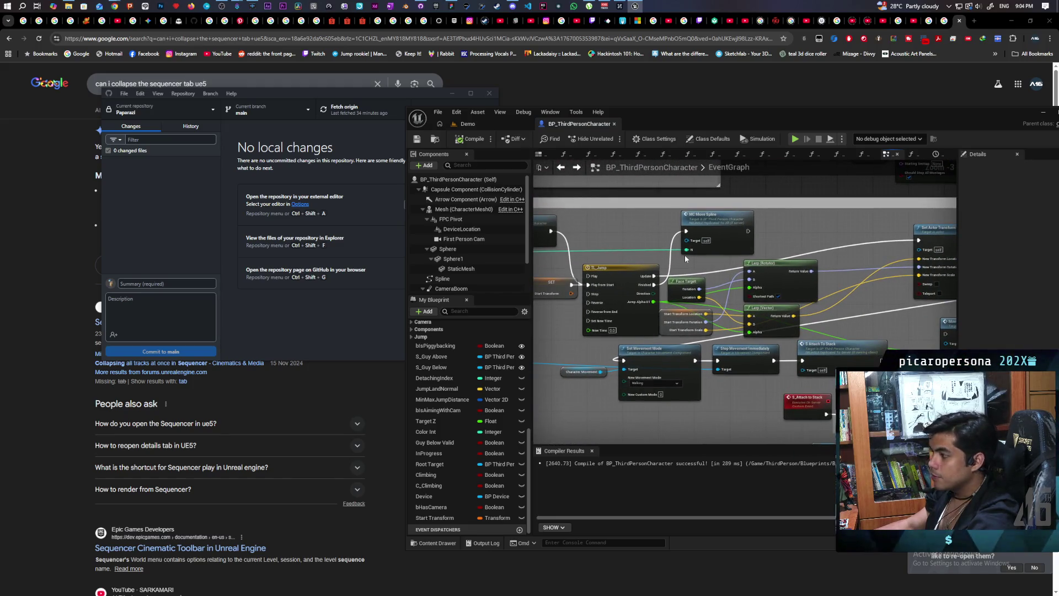
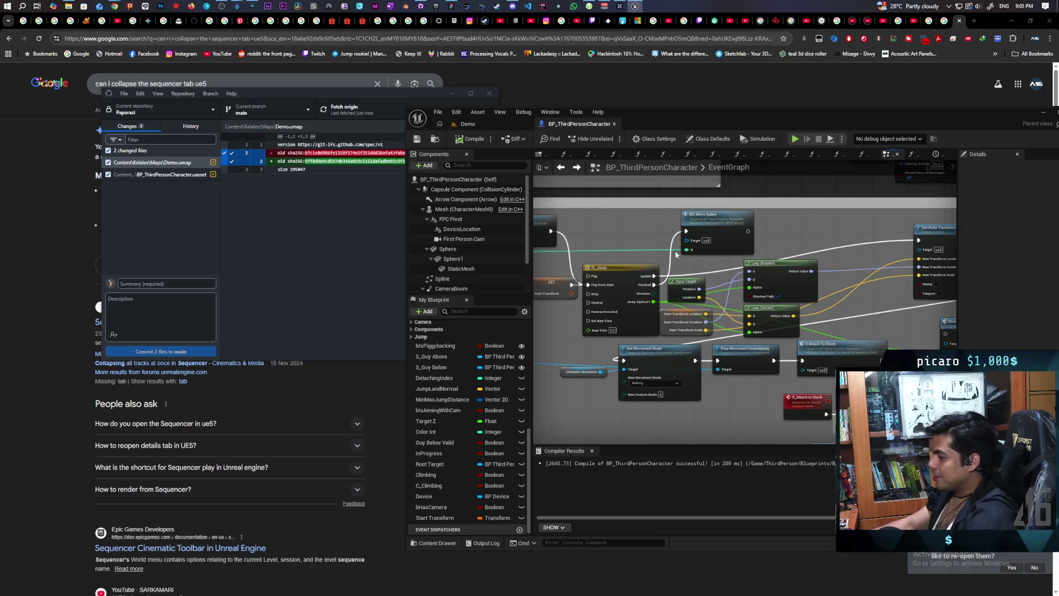
- Set the Start Transform variable's replication to Replicated from its SET node
mouse_move(666, 318)
mouse_down()
mouse_move(736, 335)
mouse_move(654, 346)
mouse_up()
scroll(655, 349, up, 3)
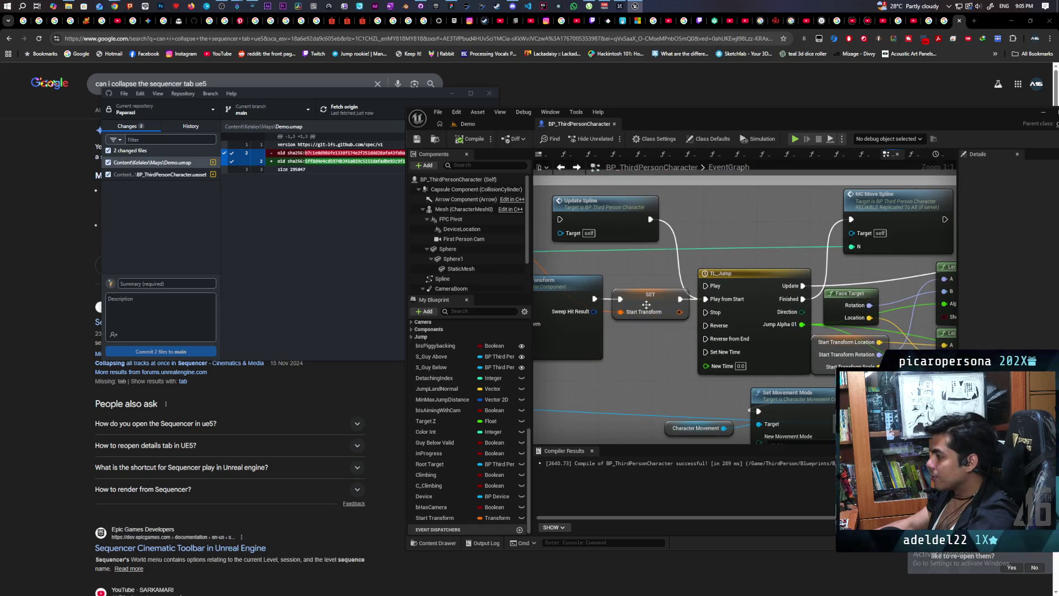
click(646, 304)
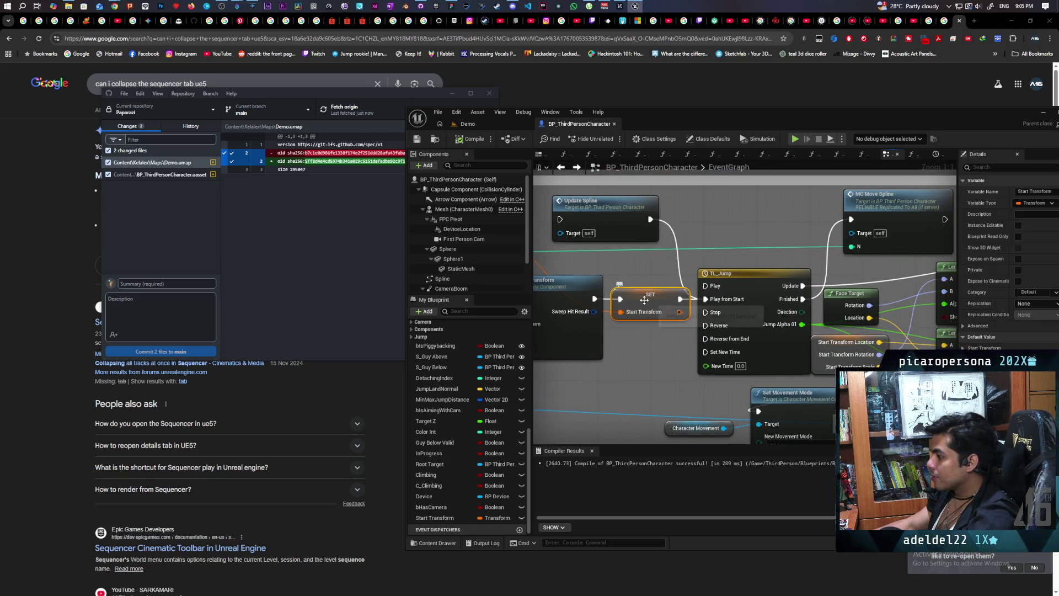
click(1030, 304)
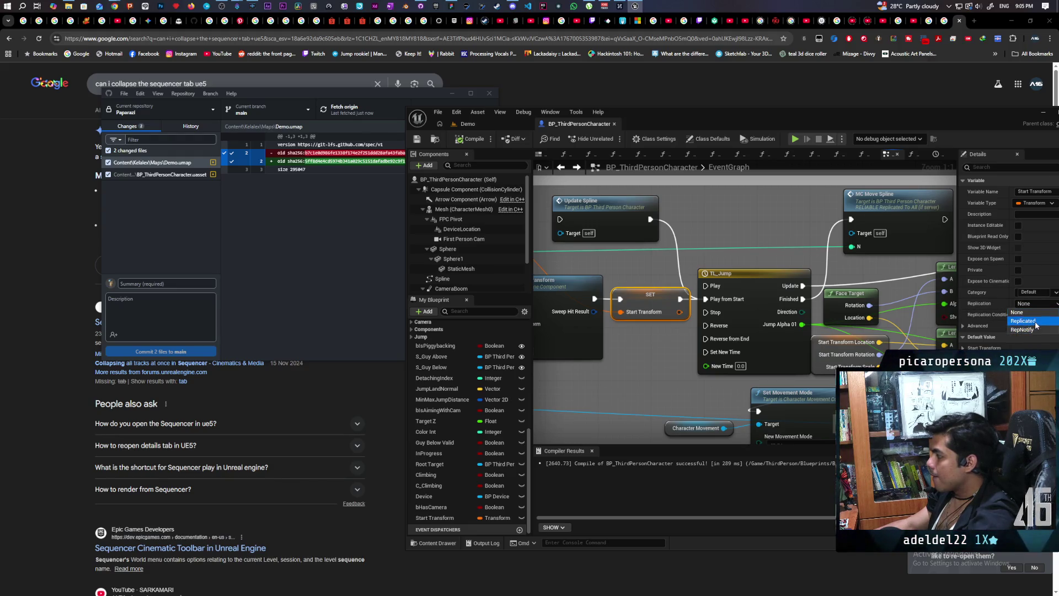
click(1032, 322)
- Compile and save BP_ThirdPersonCharacter
click(470, 138)
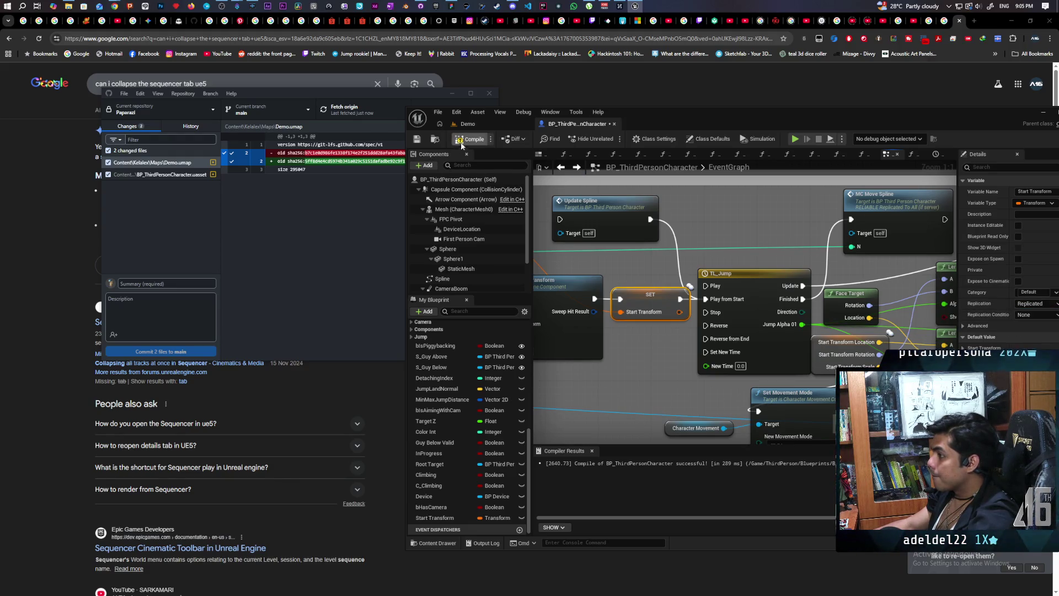
key(ctrl+s)
mouse_move(652, 280)
mouse_down()
mouse_move(648, 289)
mouse_move(676, 292)
mouse_move(756, 273)
mouse_move(725, 266)
mouse_move(782, 262)
mouse_up()
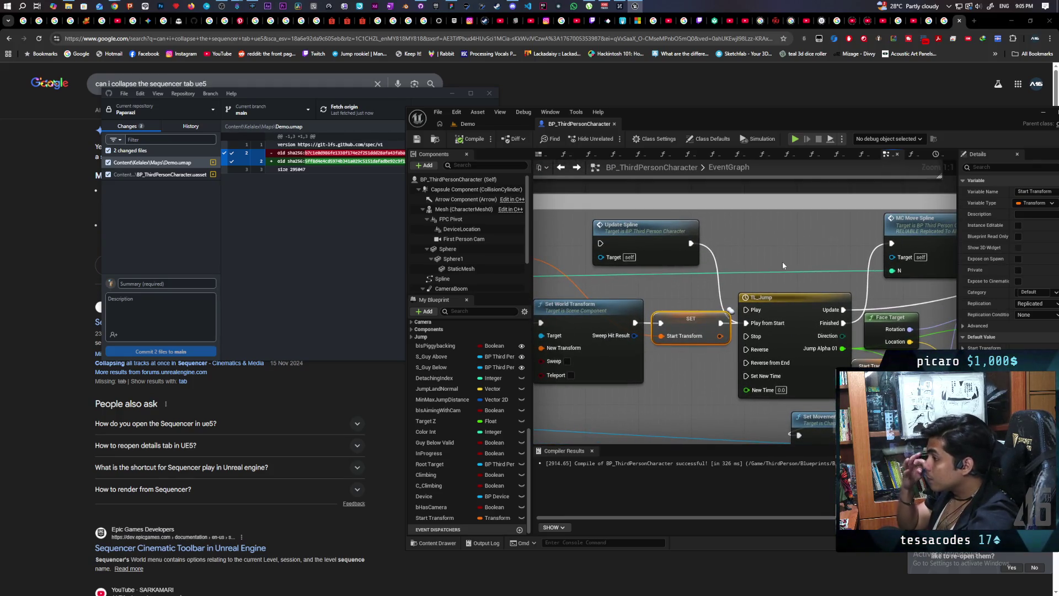
- Rewire the SET Start Transform exec output toward TL_Jump's Play from Start pin
mouse_move(783, 265)
mouse_down()
mouse_move(732, 251)
mouse_move(809, 287)
mouse_move(853, 272)
mouse_move(823, 274)
mouse_up()
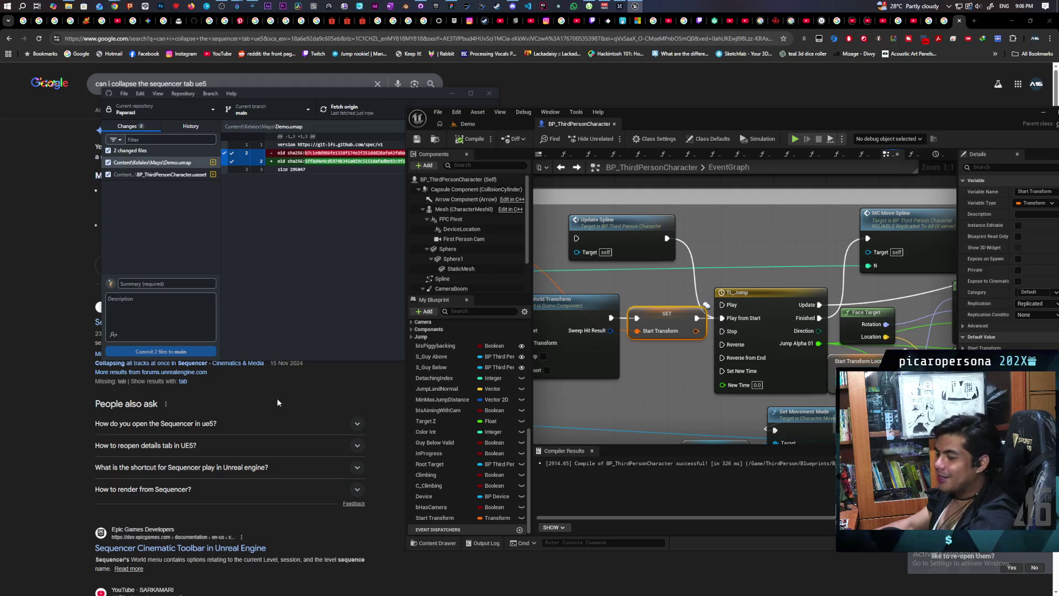
drag(677, 360, 613, 395)
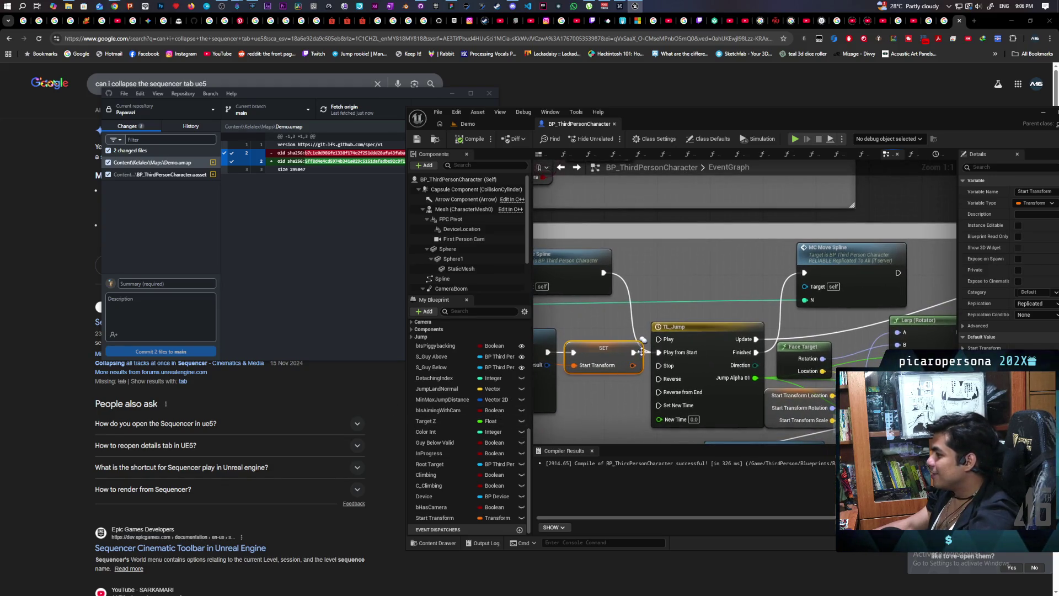
drag(634, 331, 640, 352)
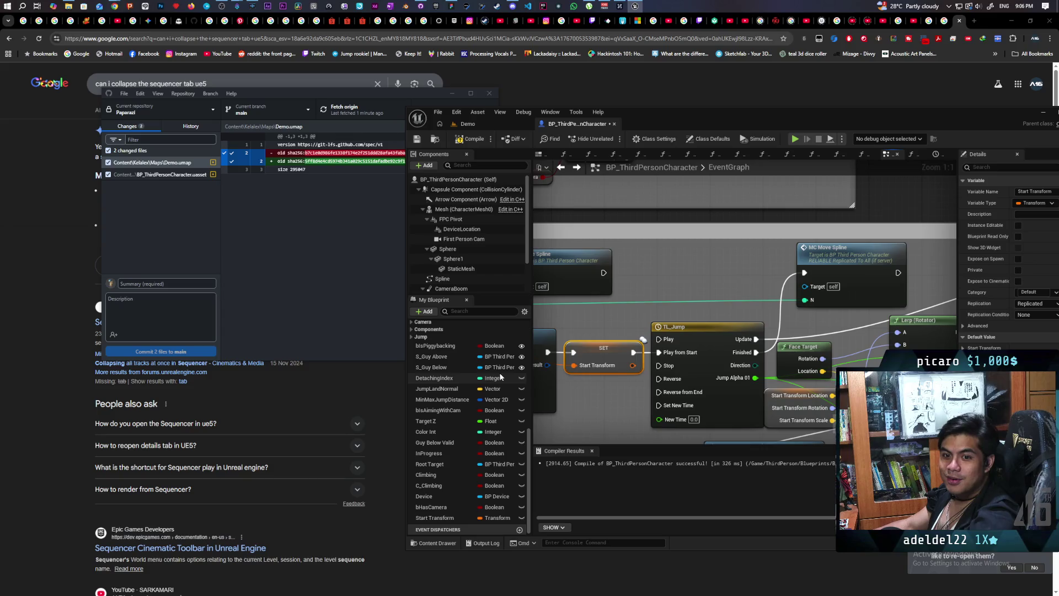
drag(597, 389, 592, 394)
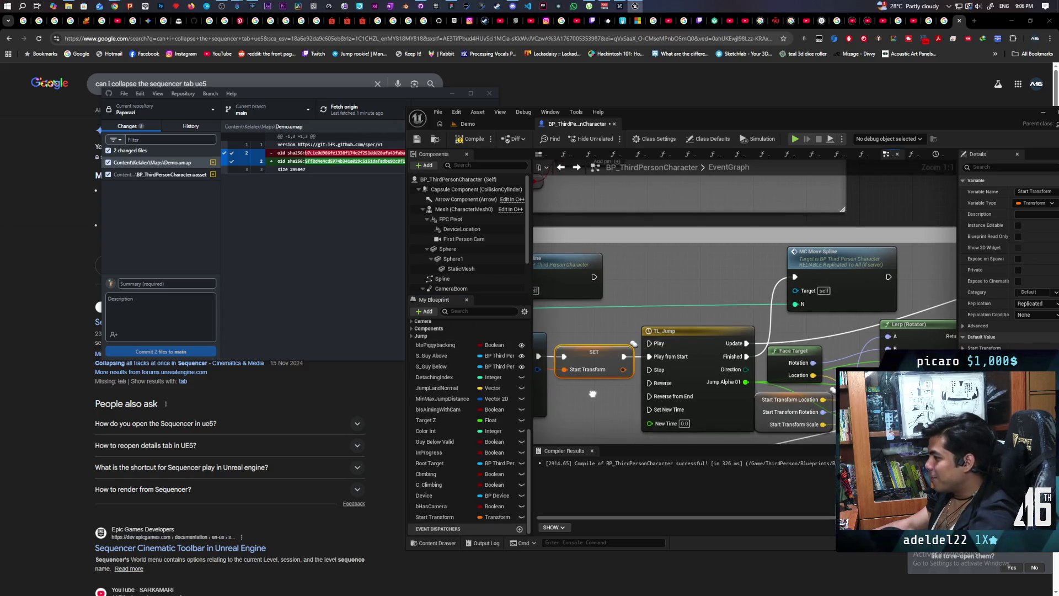
mouse_move(624, 356)
mouse_down()
mouse_move(640, 360)
mouse_move(779, 265)
mouse_move(795, 277)
mouse_move(742, 267)
mouse_up()
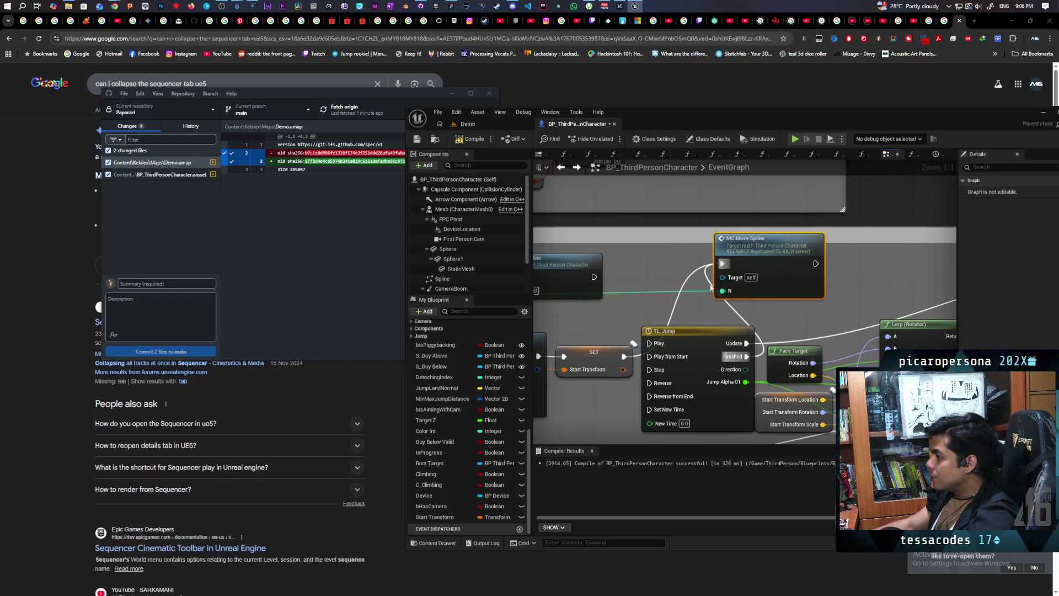
- Move the TL_Jump timeline node up beside MC Move Spline
click(711, 284)
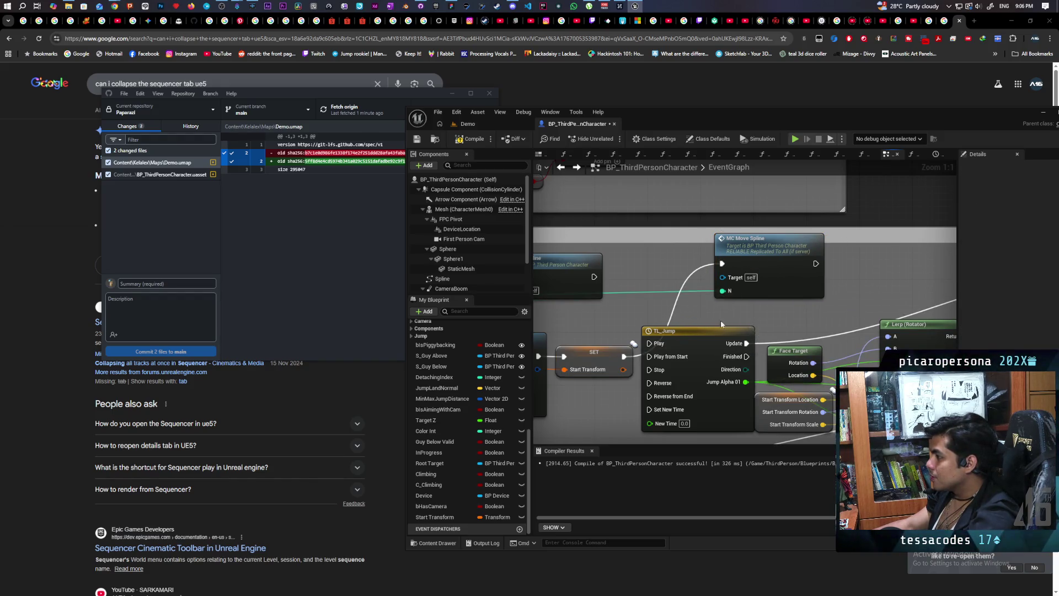
drag(727, 338, 852, 272)
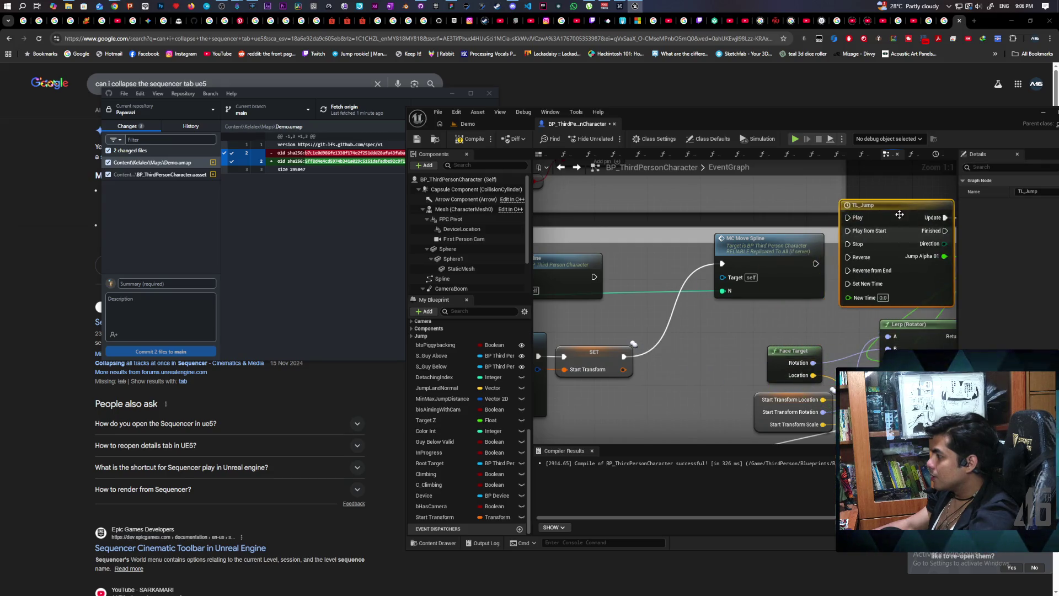
scroll(743, 313, down, 2)
- Rearrange TL_Jump, MC Move Spline and the Lerp (Vector) and Lerp (Rotator) nodes
drag(708, 317, 726, 288)
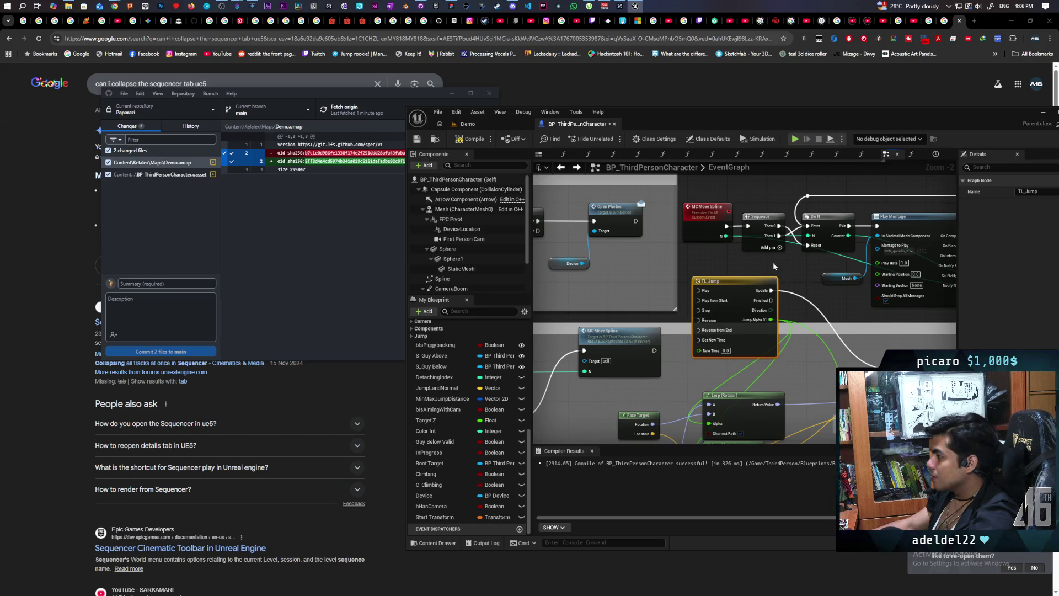
mouse_move(718, 221)
mouse_down()
mouse_move(693, 230)
mouse_move(708, 256)
mouse_move(699, 300)
mouse_up()
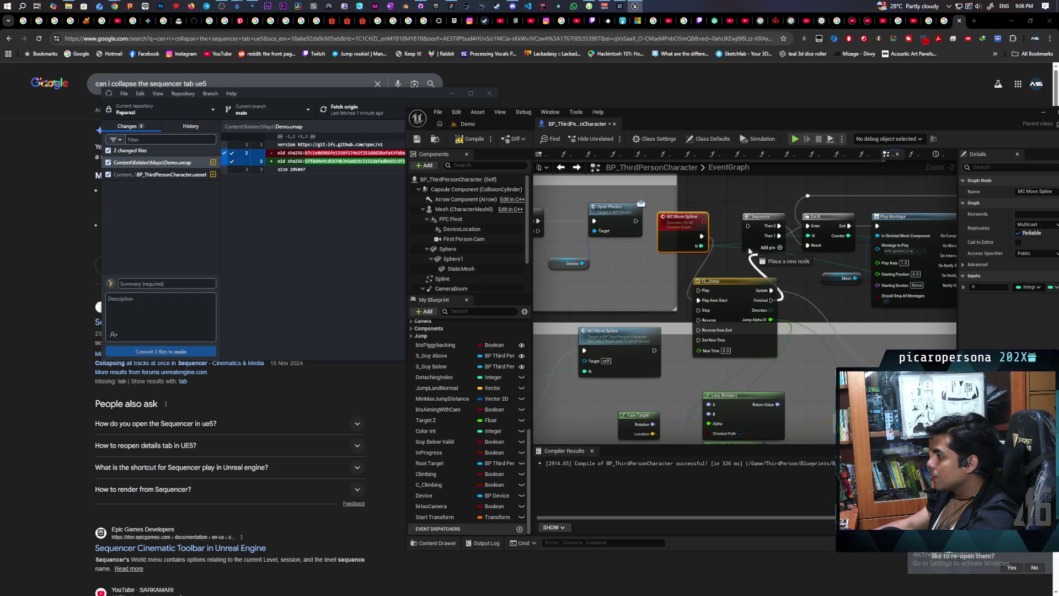
mouse_move(732, 270)
mouse_down()
mouse_move(732, 226)
mouse_move(740, 241)
mouse_move(751, 231)
mouse_move(738, 226)
mouse_move(790, 223)
mouse_up()
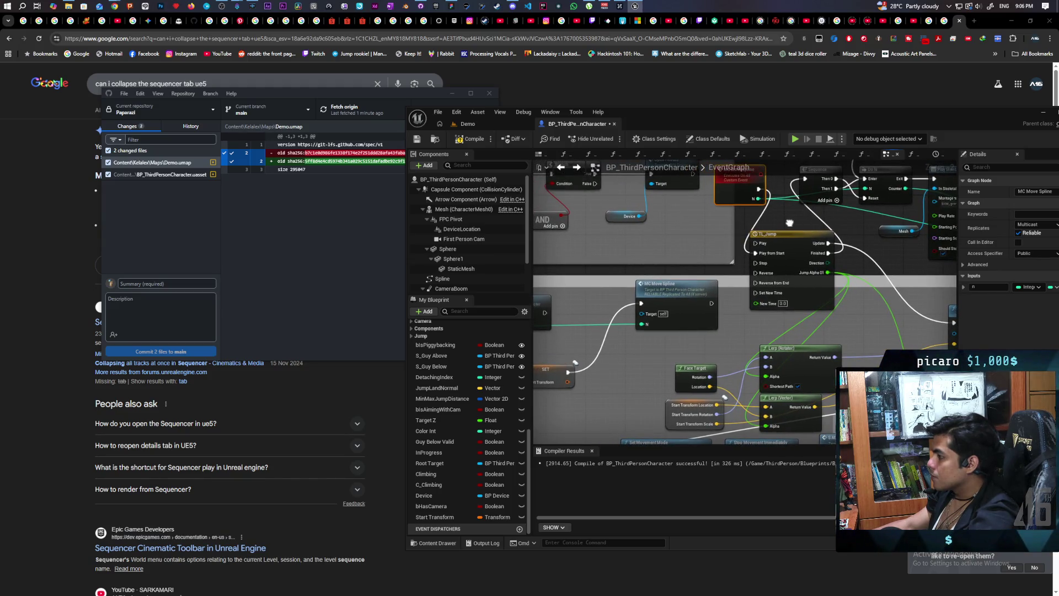
drag(790, 223, 788, 218)
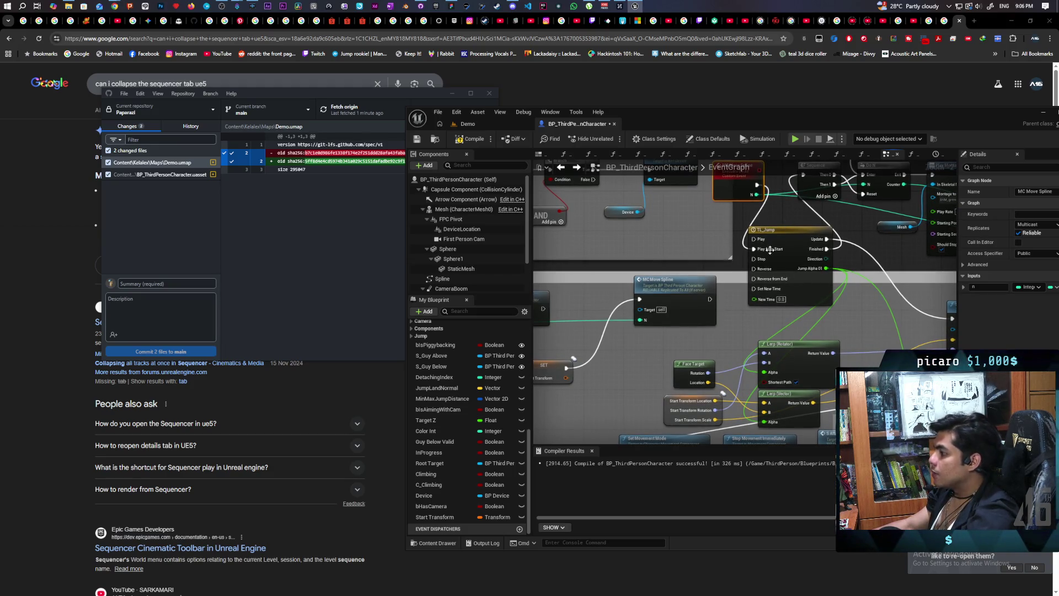
click(687, 365)
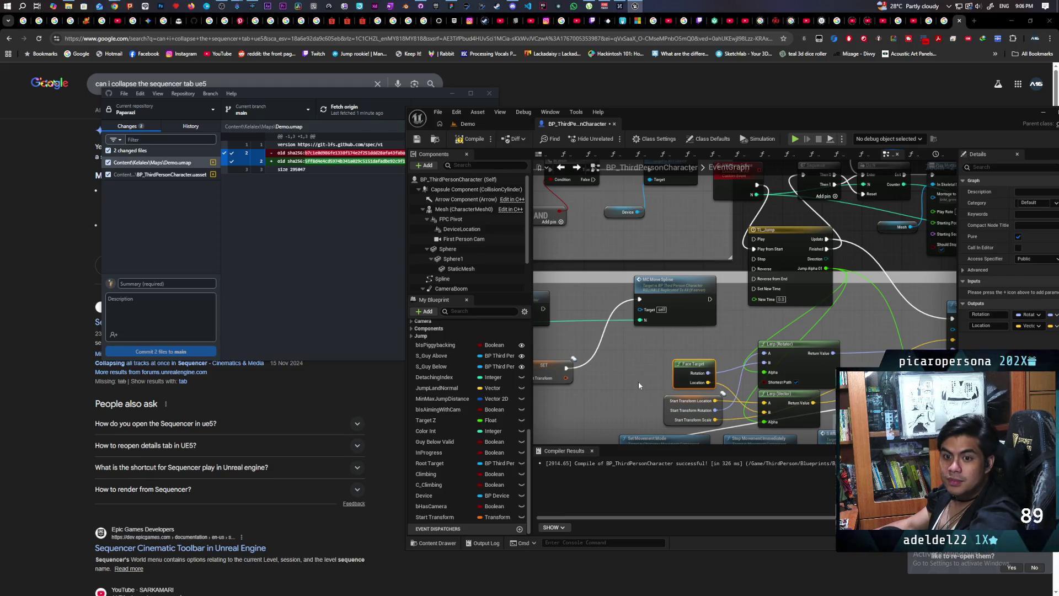
mouse_move(638, 381)
mouse_down()
mouse_move(660, 369)
mouse_move(596, 408)
mouse_move(615, 353)
mouse_up()
mouse_move(724, 405)
mouse_down()
mouse_move(775, 381)
mouse_move(716, 376)
mouse_up()
drag(785, 362, 790, 377)
mouse_move(712, 365)
mouse_down()
mouse_move(785, 320)
mouse_move(810, 401)
mouse_up()
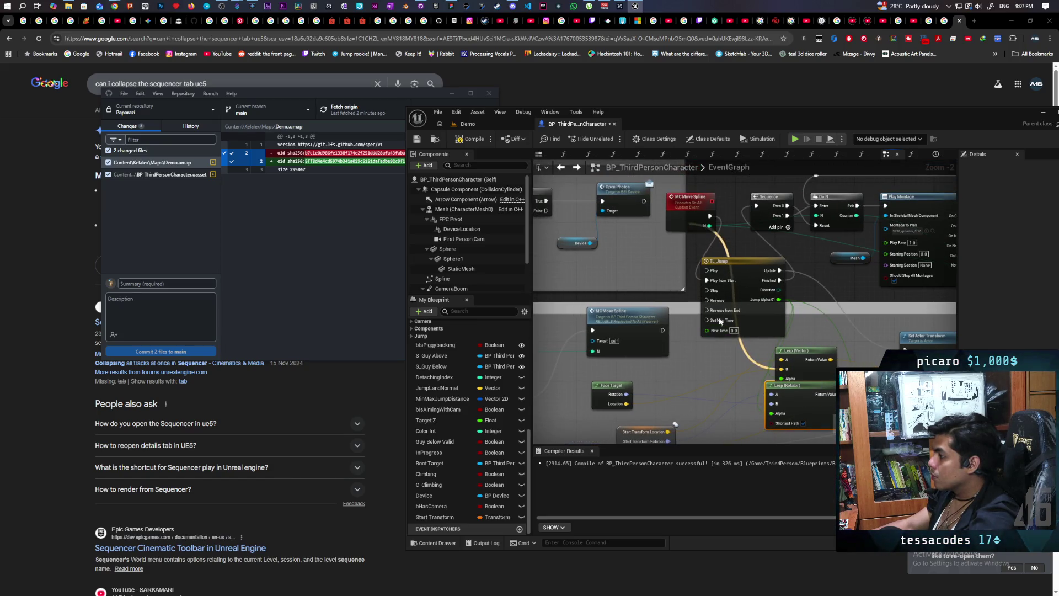
- Wire Face Target's Location to B and Rotation to B2 on MC Move Spline, then recompile
mouse_move(772, 413)
mouse_down()
mouse_move(738, 402)
mouse_move(712, 331)
mouse_move(704, 244)
mouse_up()
drag(695, 305, 843, 255)
mouse_move(753, 352)
mouse_down()
mouse_move(680, 353)
mouse_move(735, 324)
mouse_move(736, 312)
mouse_up()
scroll(683, 369, up, 2)
drag(708, 383, 736, 293)
drag(693, 359, 672, 293)
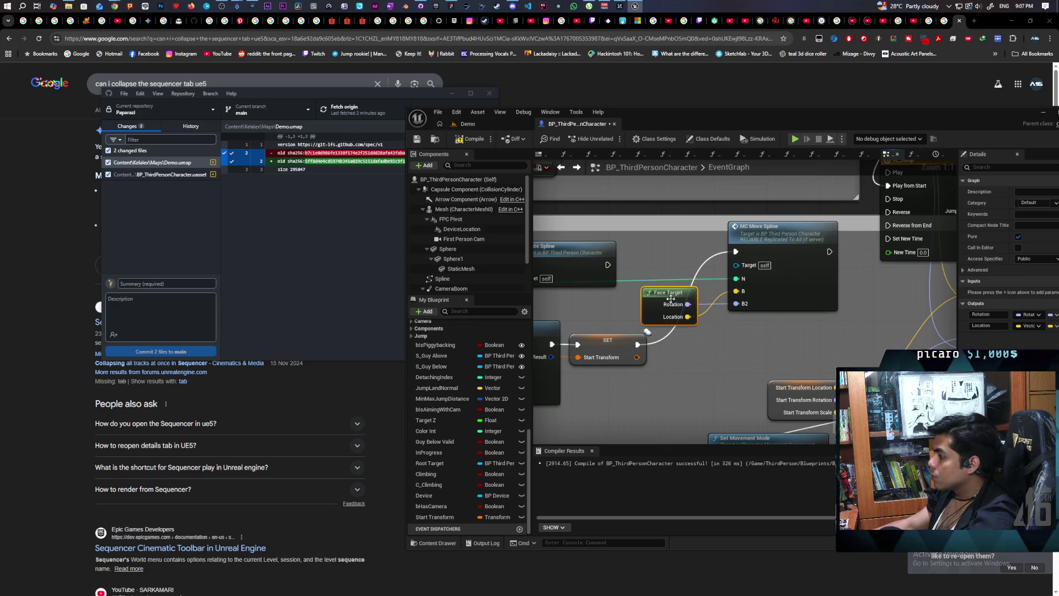
key(F7)
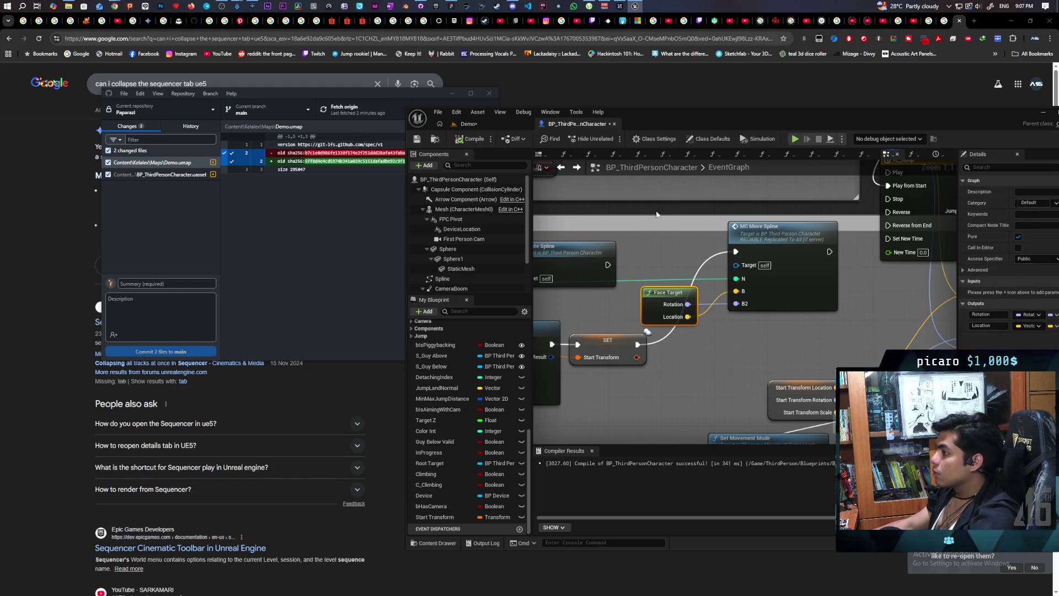
click(488, 123)
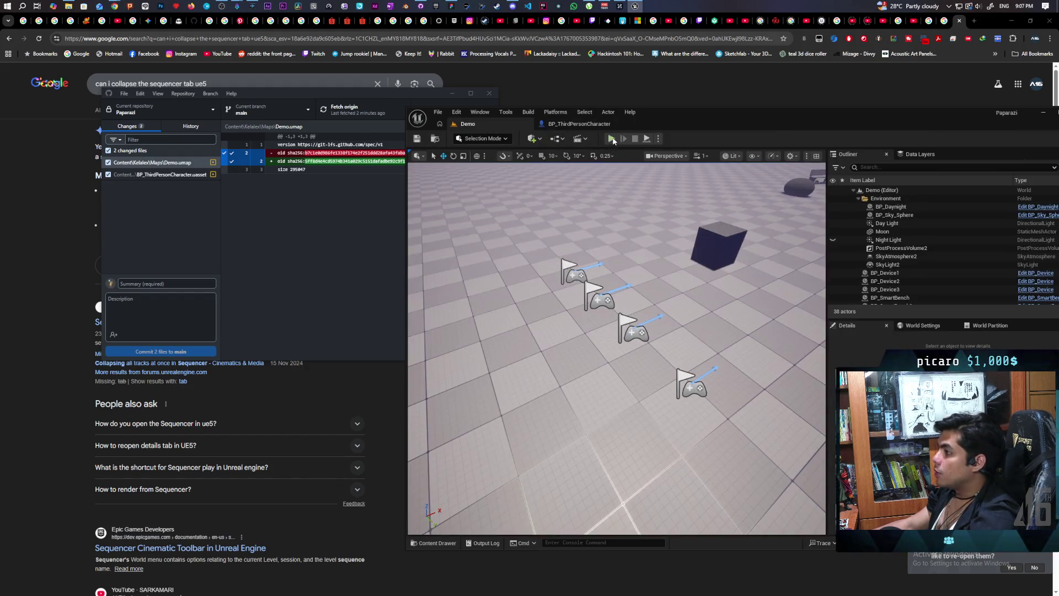
- Start a two-client play test, walk Client 2's blue character onto the red one's head, then stop
key(alt+p)
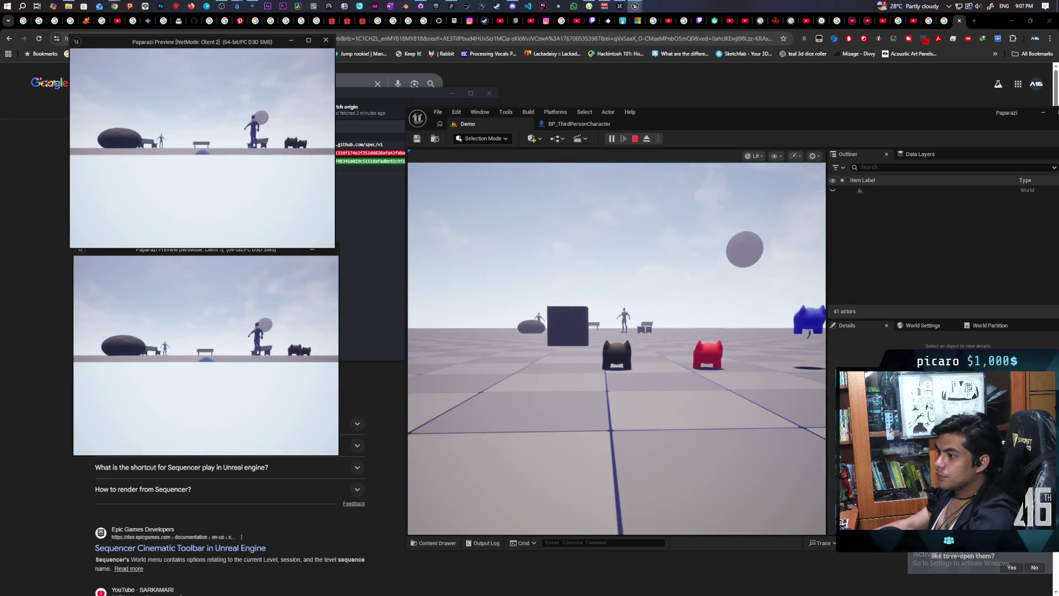
click(312, 245)
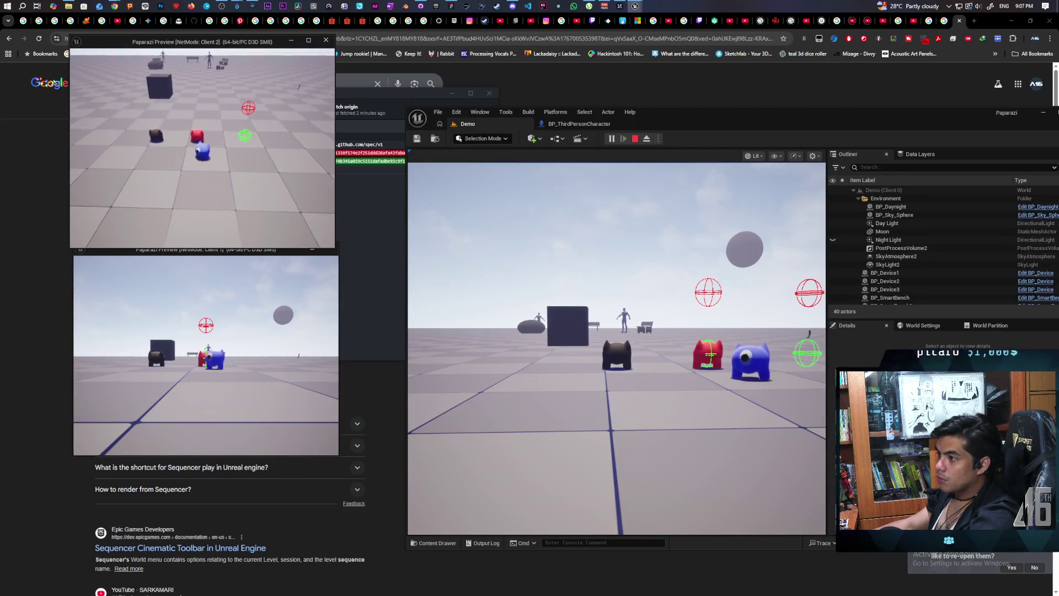
key(w)
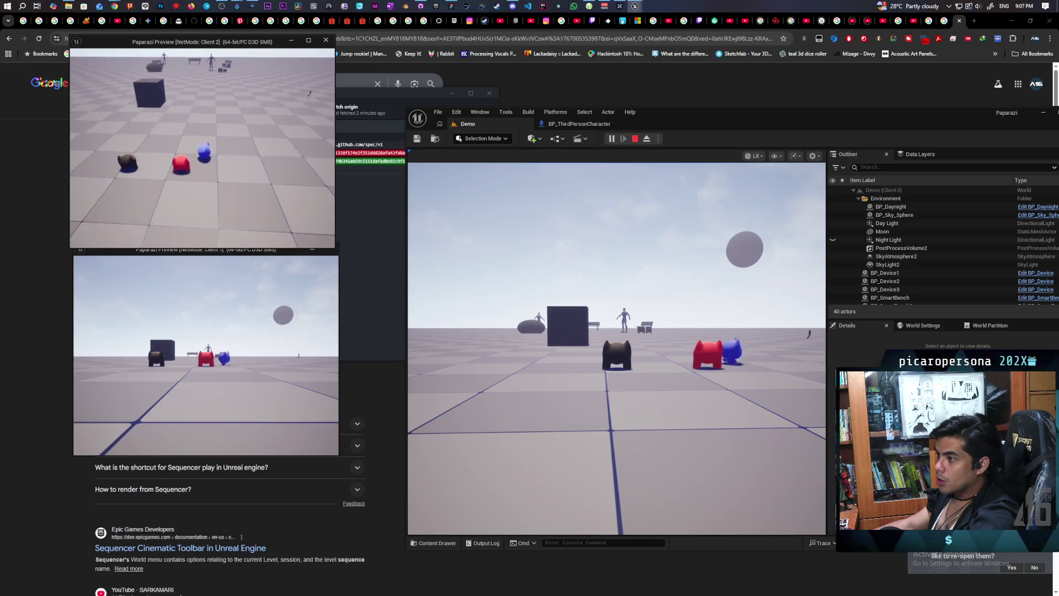
key(w)
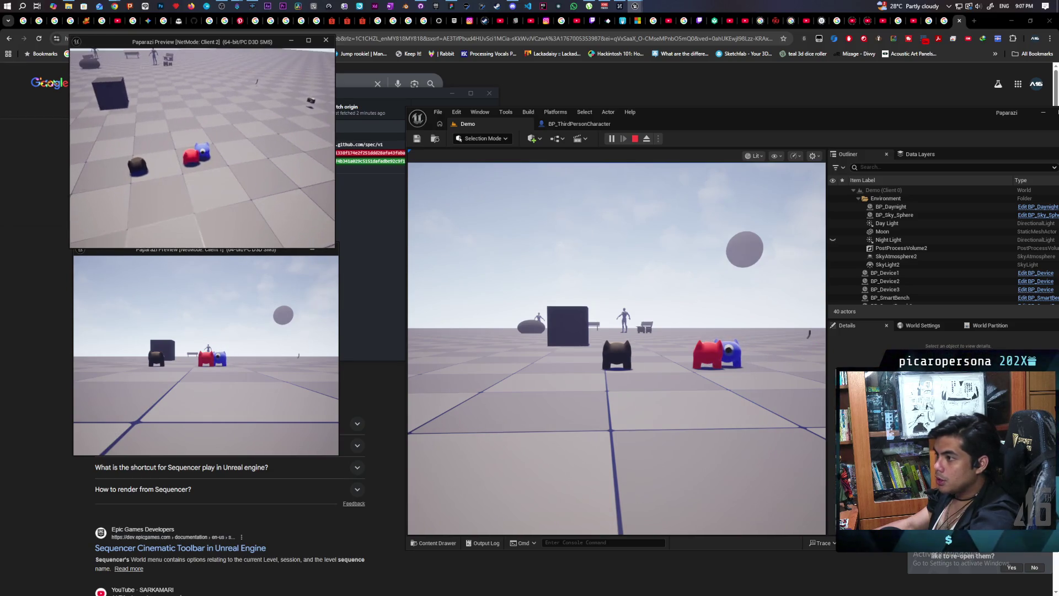
key(space)
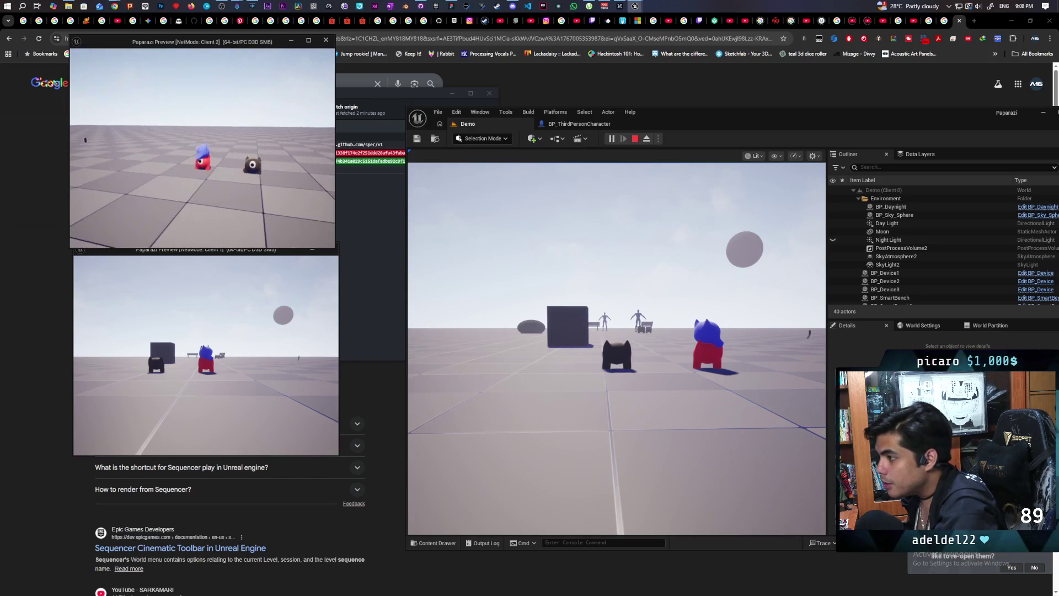
click(575, 265)
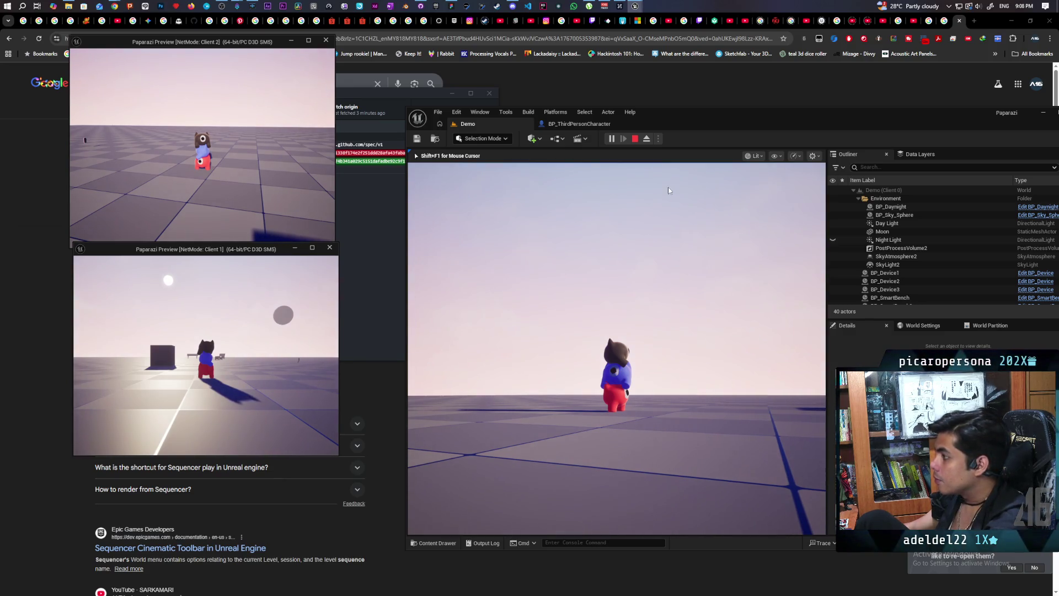
key(Escape)
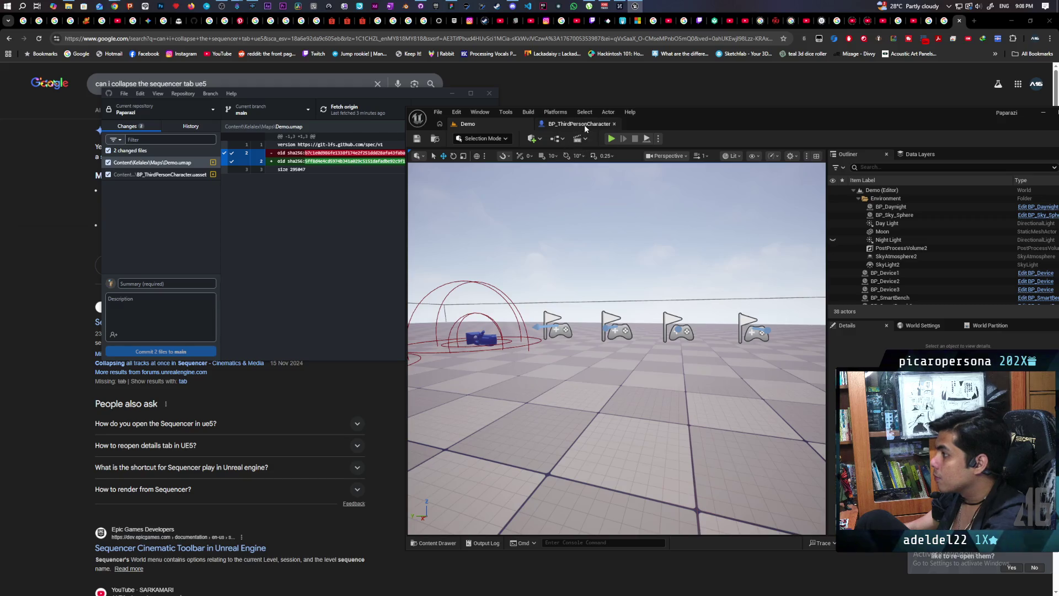
- Open the TL_Jump timeline and set its length to 0.25
click(585, 124)
mouse_move(741, 356)
mouse_down()
mouse_move(640, 366)
mouse_move(752, 339)
mouse_up()
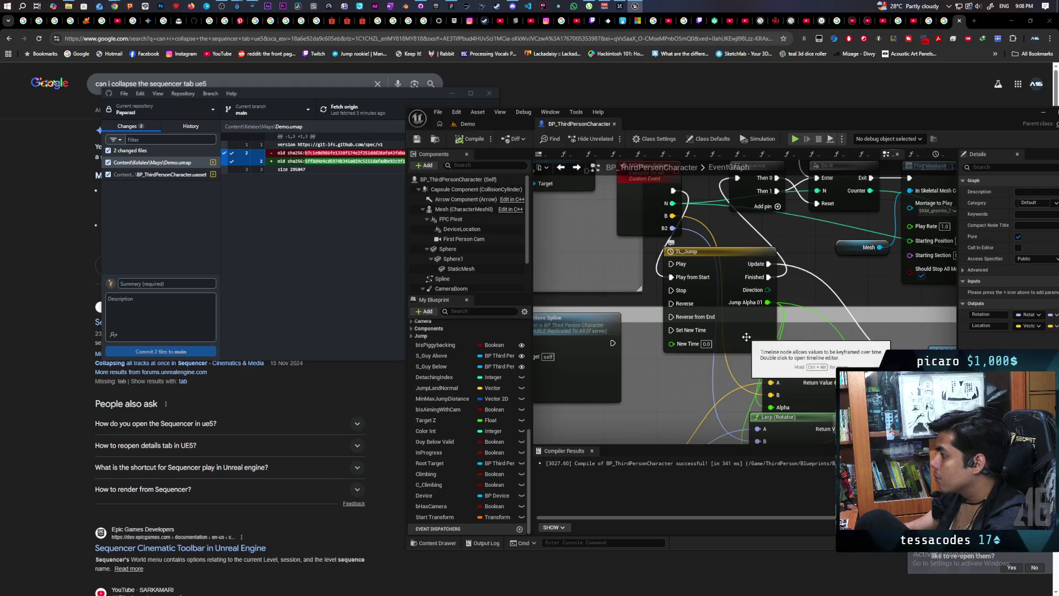
double_click(749, 338)
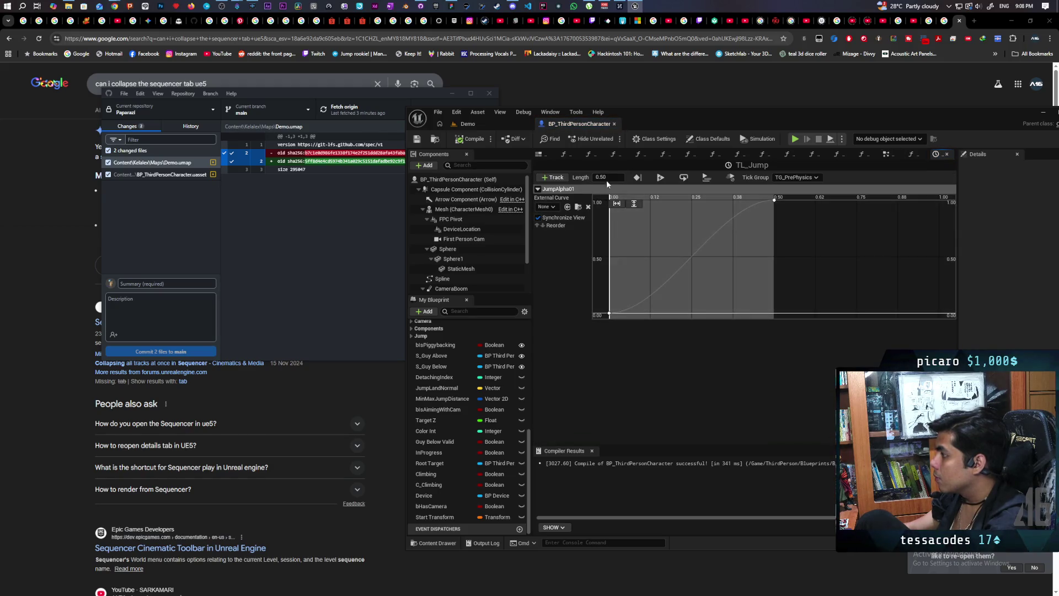
text(.25)
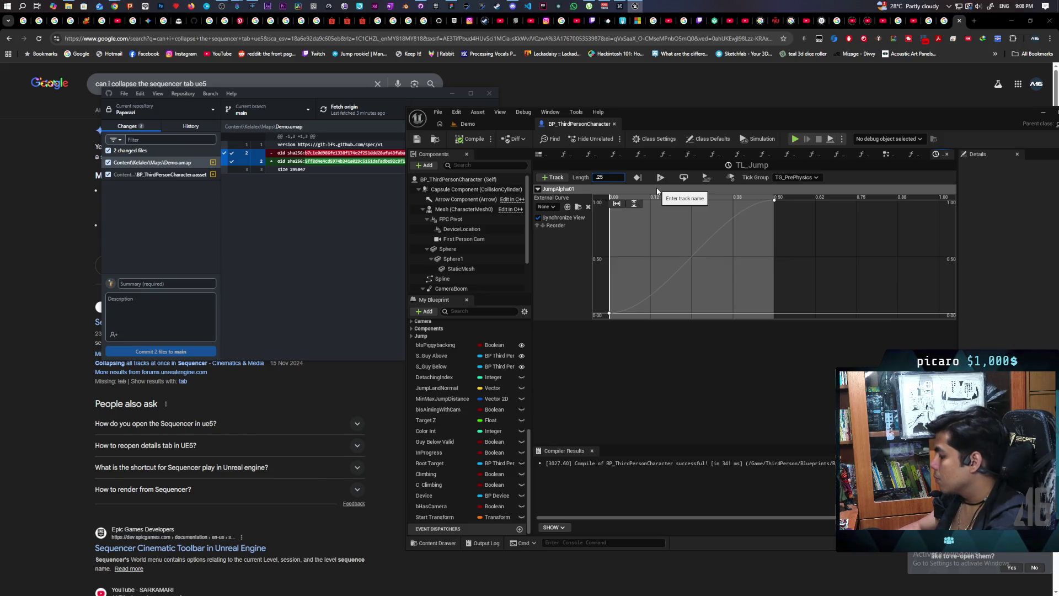
key(Return)
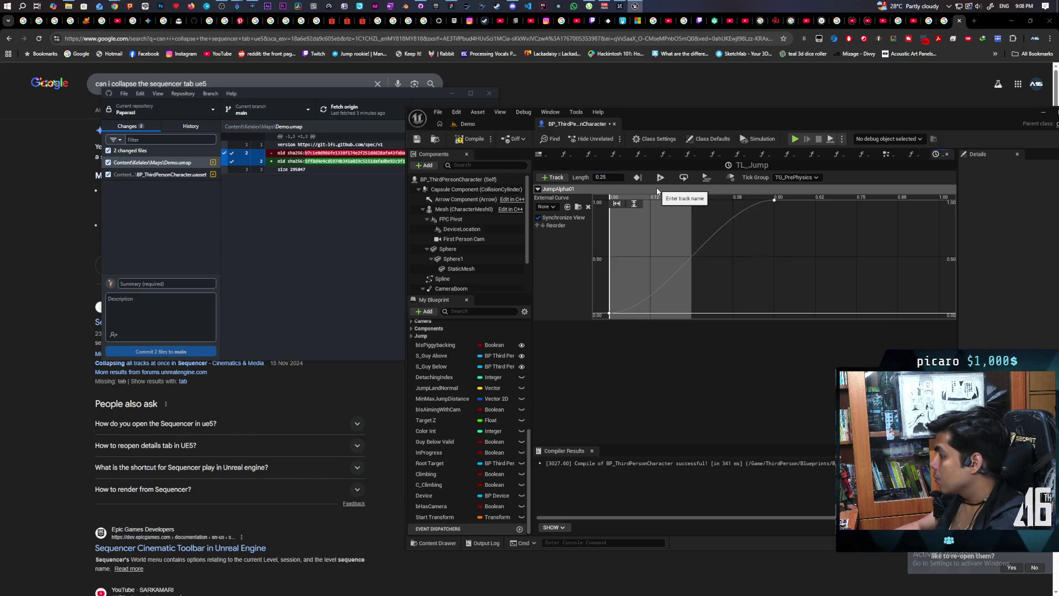
- Move the 0.50 keyframe to time 0.25, save the blueprint, and launch a play test
click(775, 201)
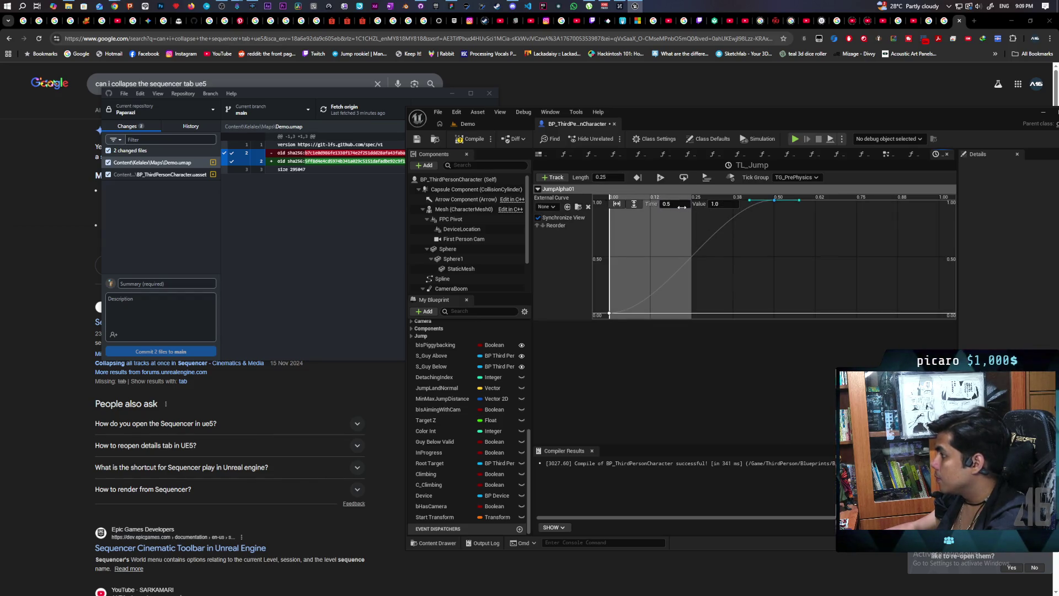
text(.25)
key(Return)
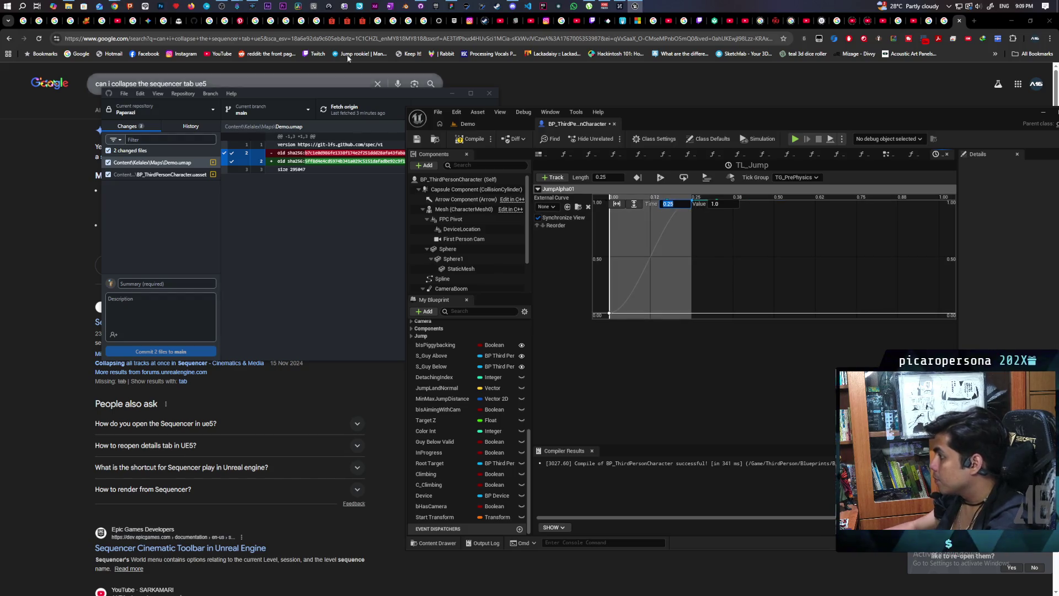
click(499, 124)
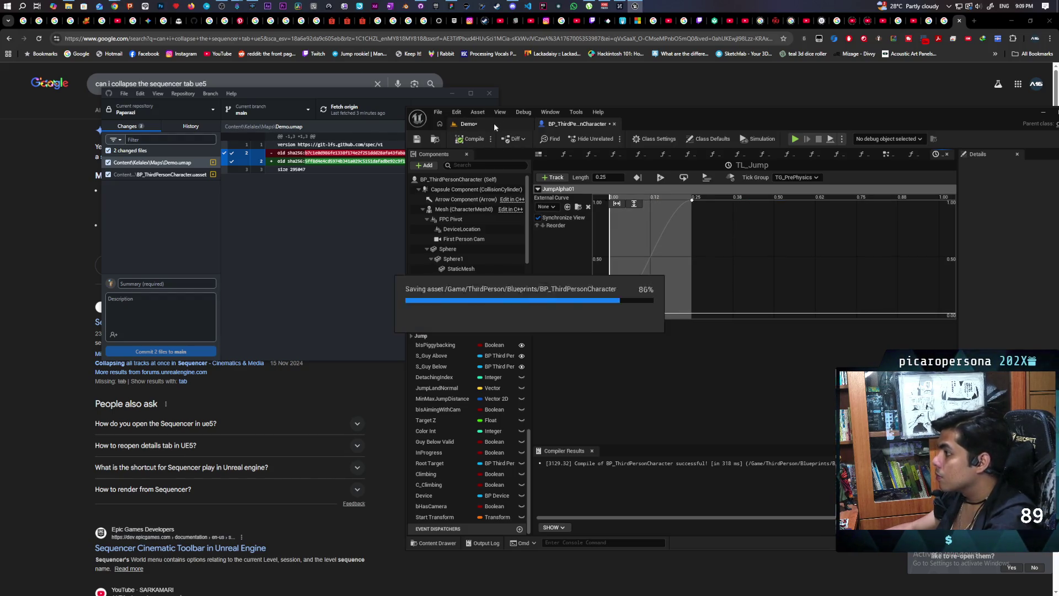
key(alt+p)
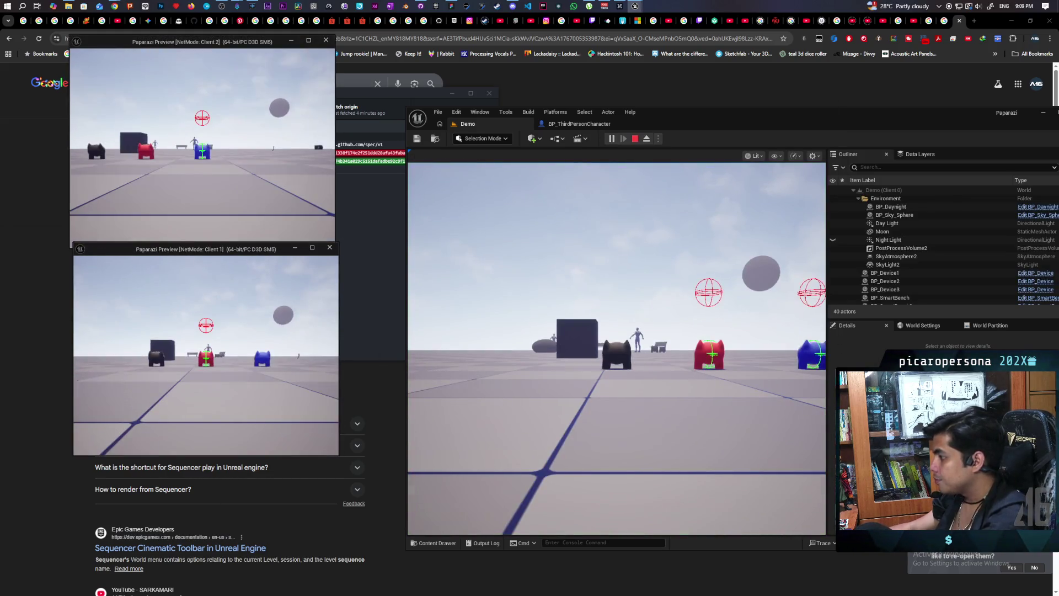
- Walk the dark character up to the red one and climb onto it, then stop the test
key(w)
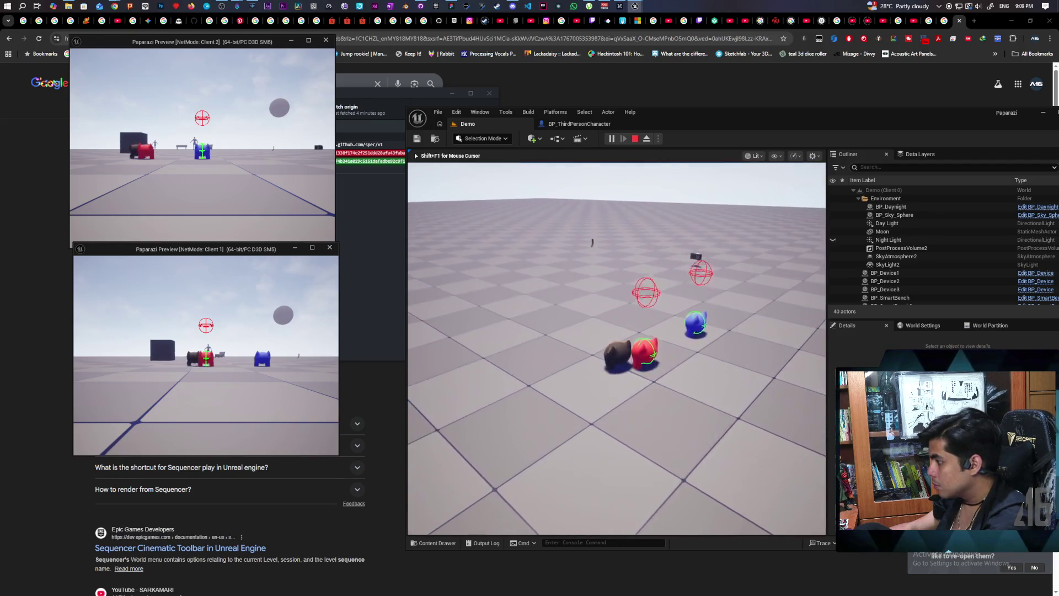
key(w)
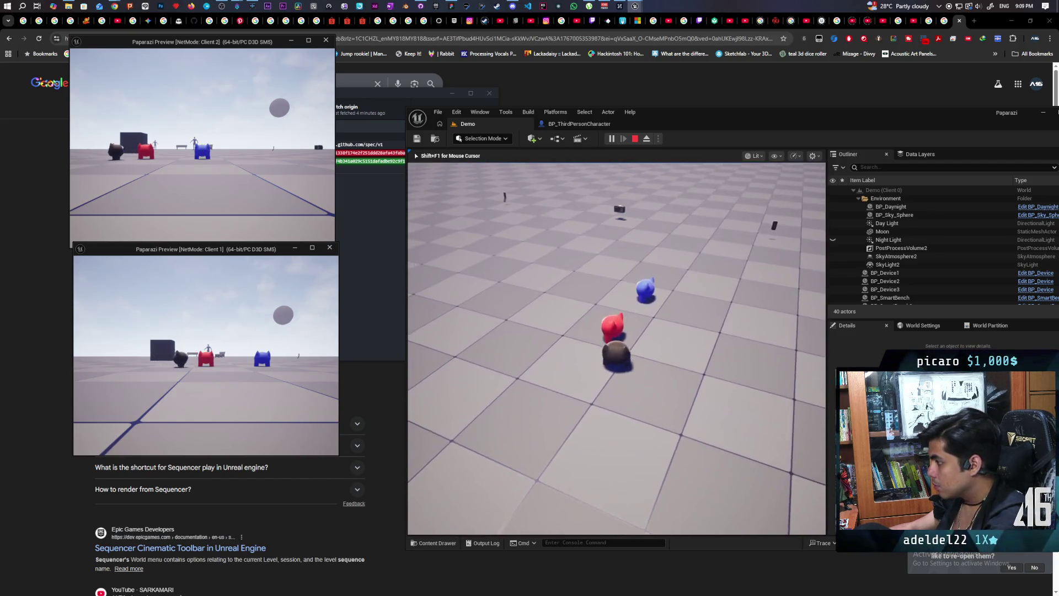
key(w)
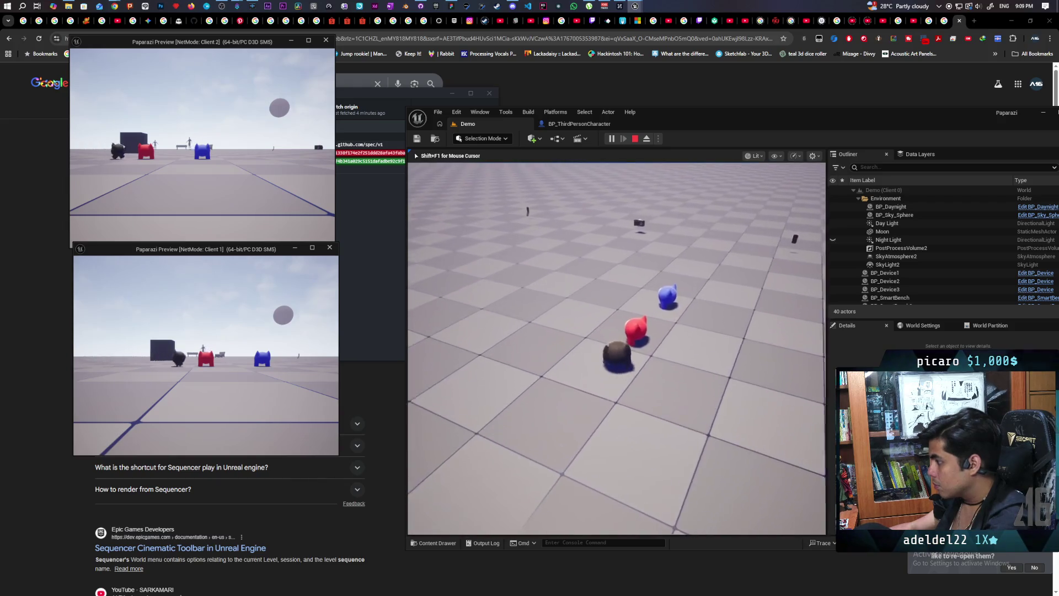
key(w)
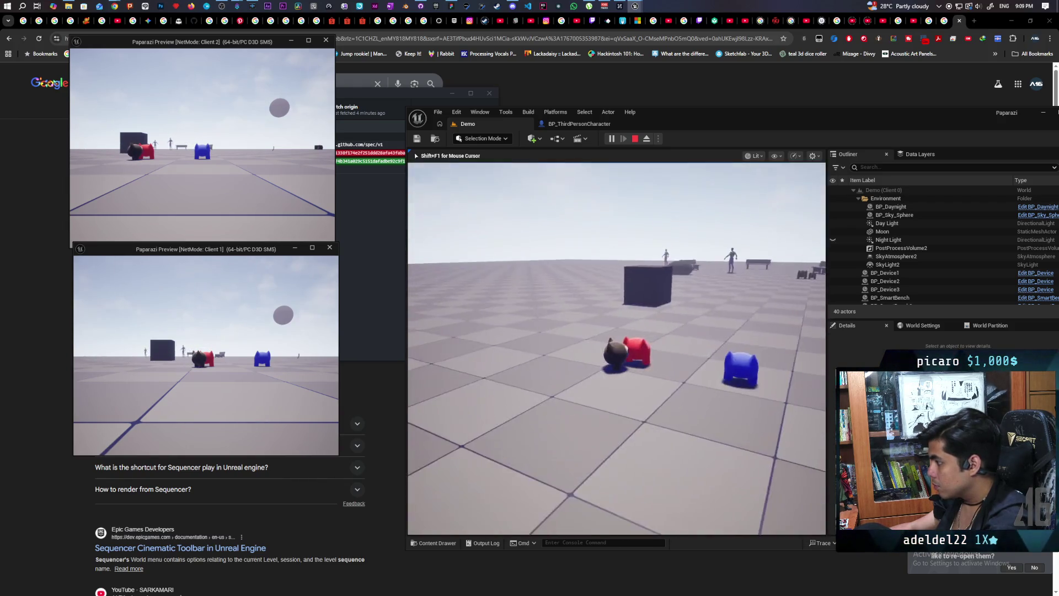
key(w)
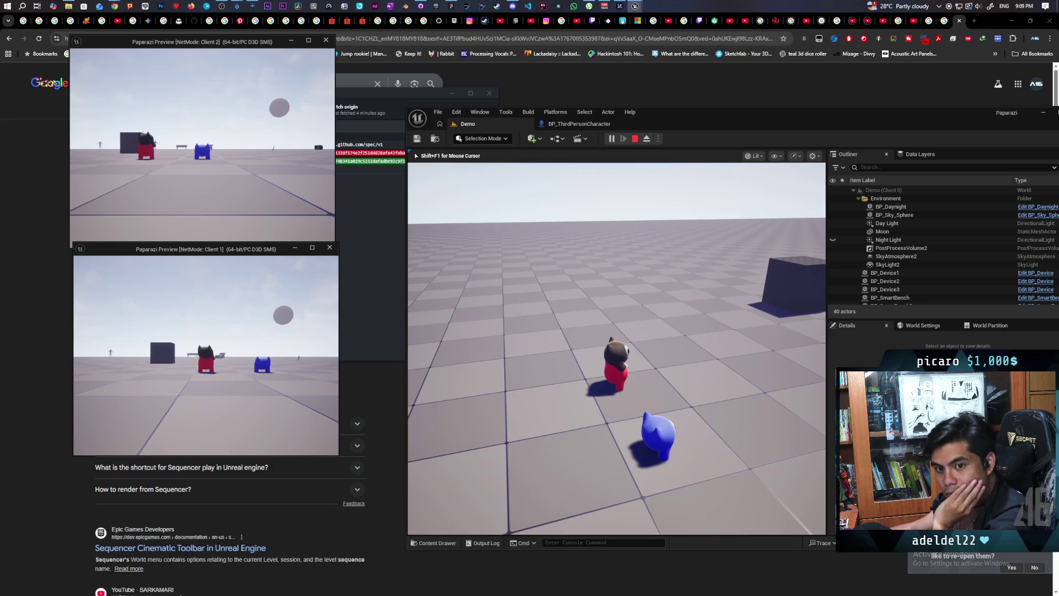
key(Escape)
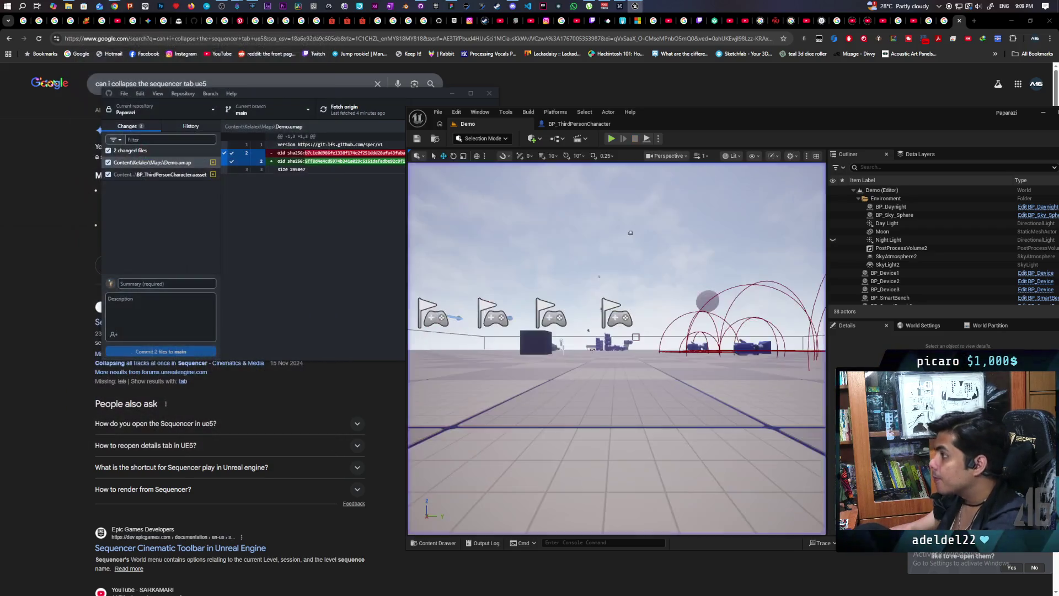
- Close the TL_Jump timeline, connect MC Move Spline's exec to Sequence, and add a third Sequence output
click(580, 124)
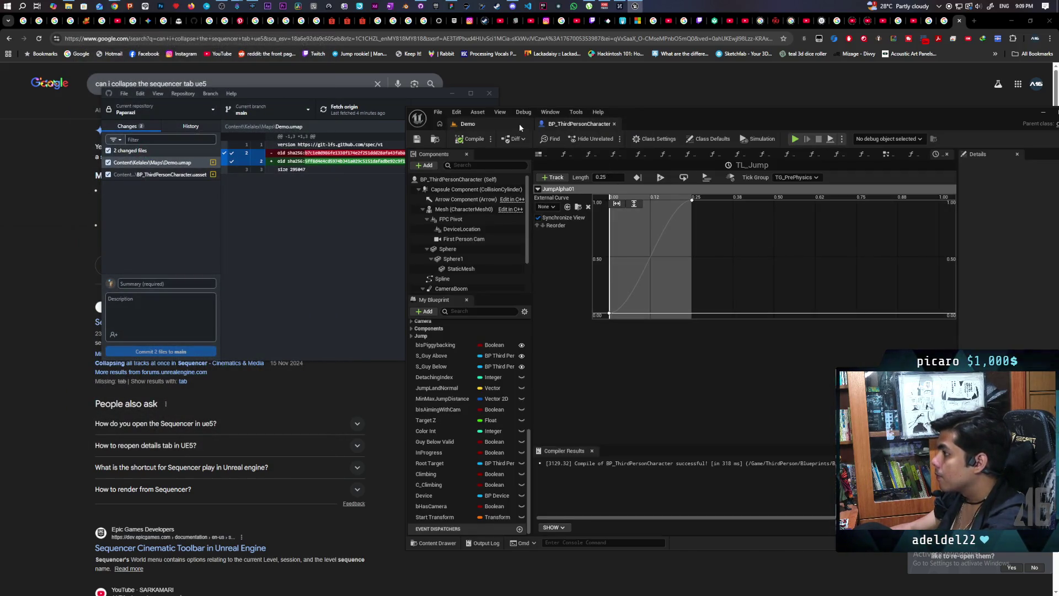
click(897, 155)
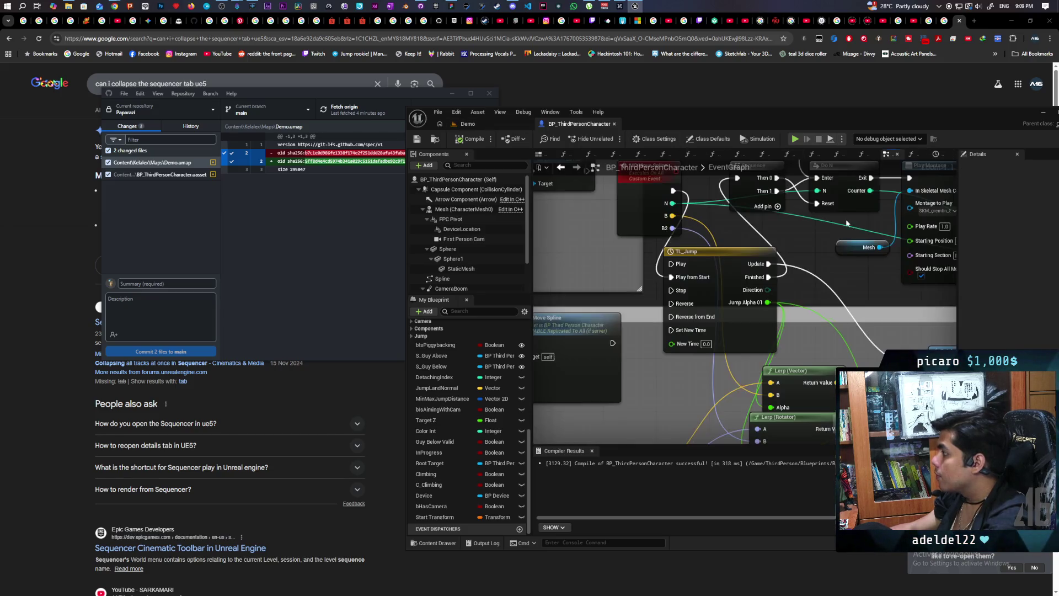
drag(828, 270, 756, 350)
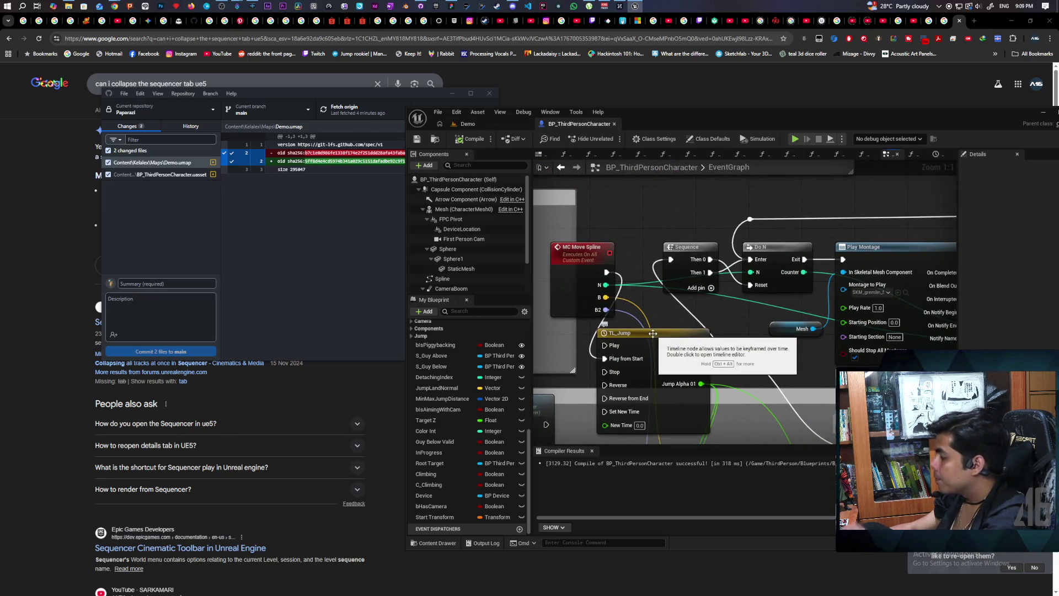
drag(657, 336, 696, 356)
mouse_move(606, 267)
mouse_down()
mouse_move(671, 260)
mouse_move(645, 365)
mouse_up()
click(712, 288)
- Check Discord briefly, then return to the blueprint graph around the TL_Jump node
mouse_move(658, 263)
mouse_down()
mouse_move(662, 216)
mouse_move(670, 242)
mouse_move(746, 188)
mouse_move(754, 204)
mouse_move(748, 193)
mouse_move(764, 174)
mouse_move(775, 179)
mouse_move(727, 278)
mouse_move(747, 191)
mouse_up()
drag(662, 313, 695, 292)
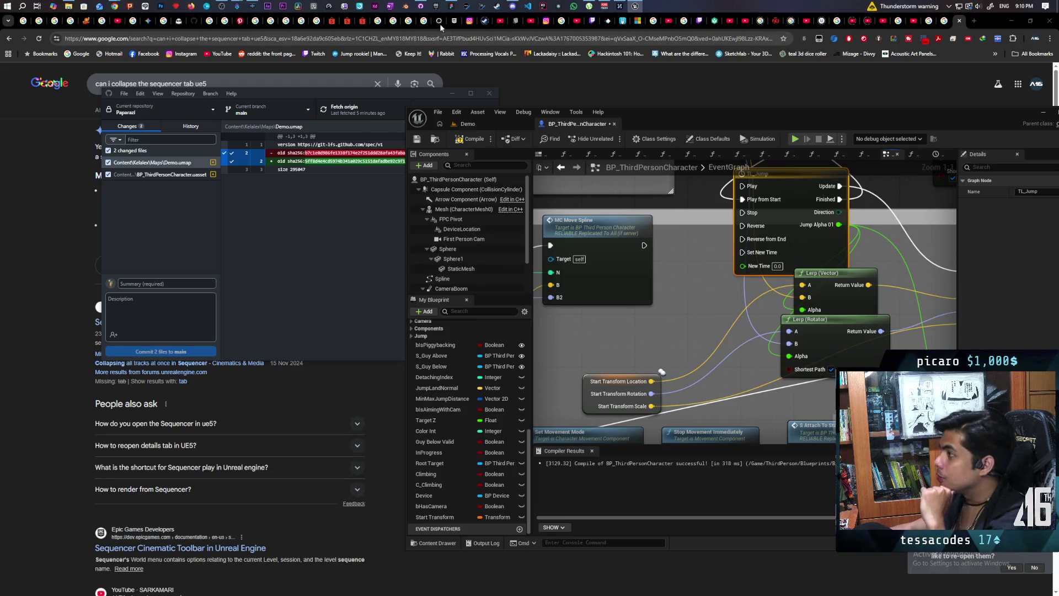
click(513, 7)
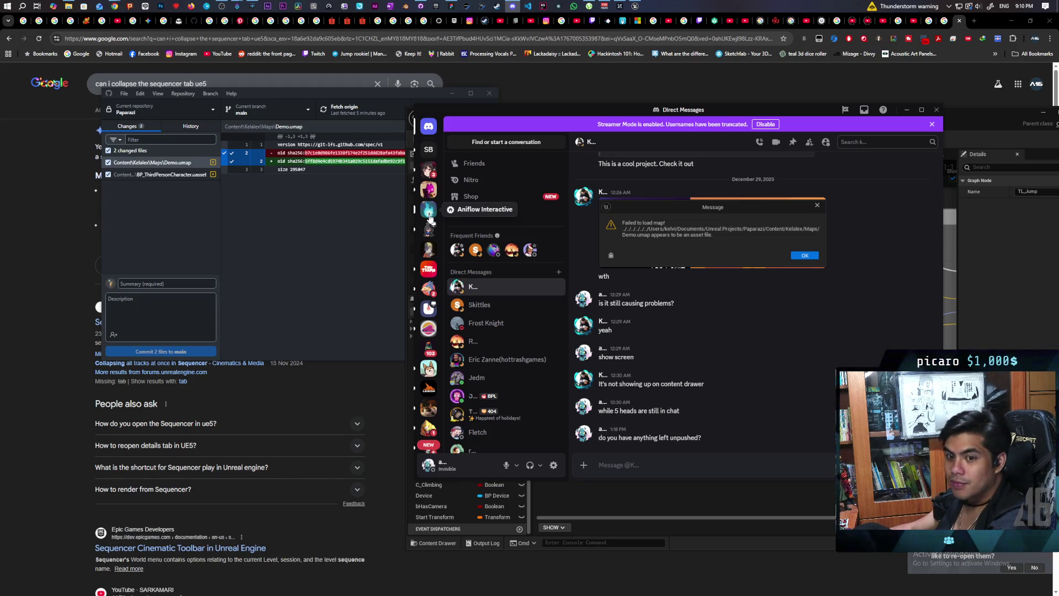
click(905, 112)
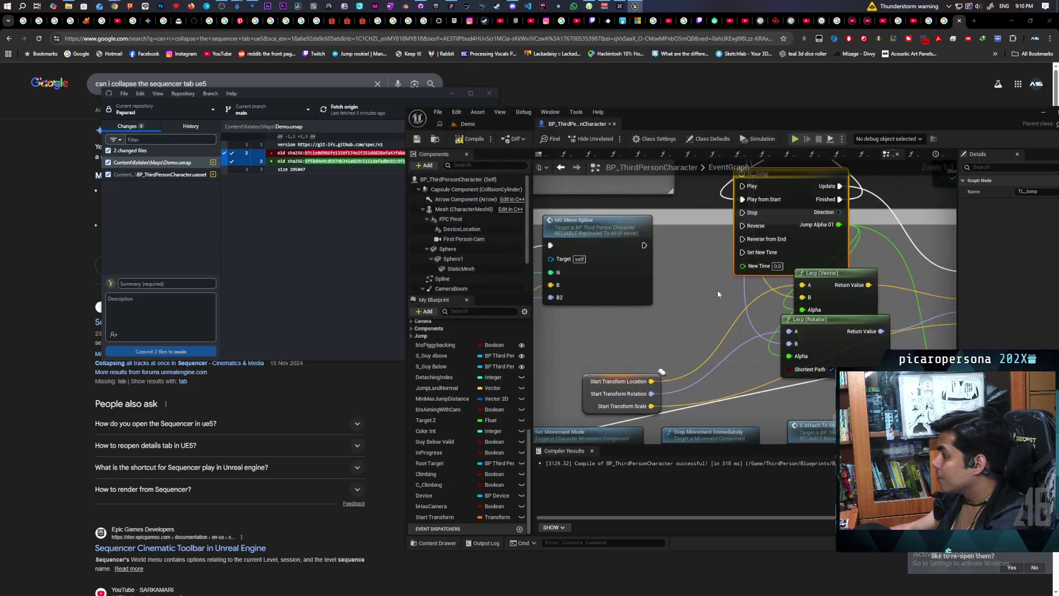
mouse_move(719, 318)
mouse_down()
mouse_move(670, 348)
mouse_move(643, 388)
mouse_move(562, 422)
mouse_move(581, 438)
mouse_up()
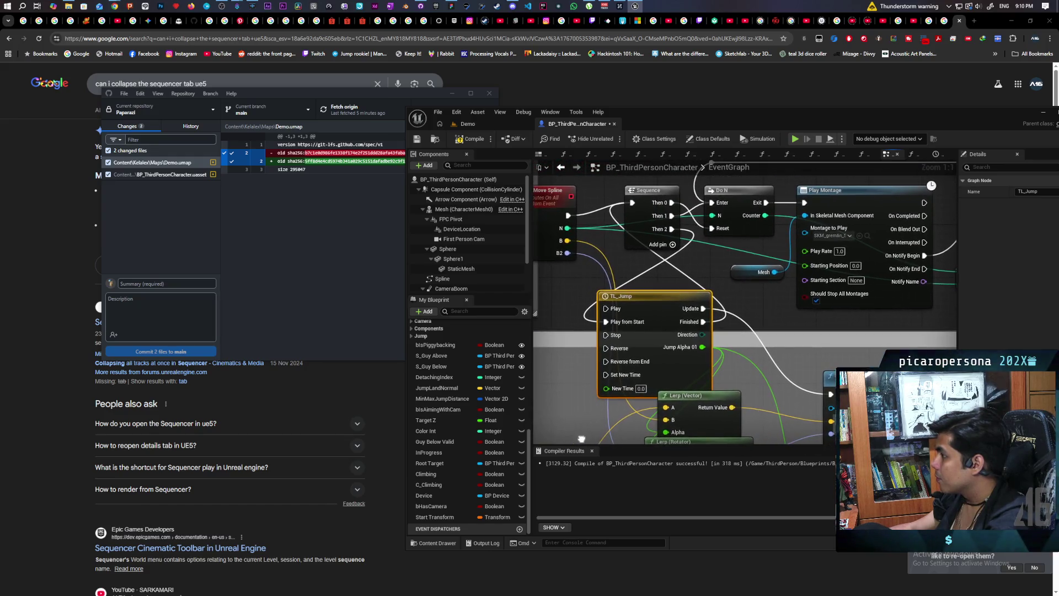
click(698, 284)
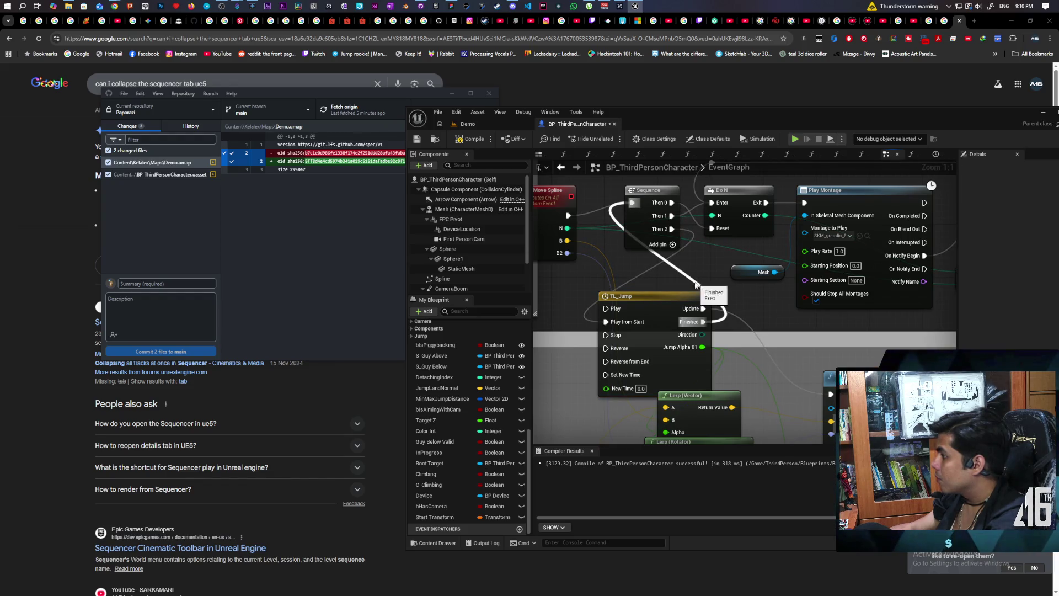
mouse_move(692, 277)
mouse_down()
mouse_move(736, 277)
mouse_move(628, 325)
mouse_move(617, 360)
mouse_move(623, 406)
mouse_move(642, 334)
mouse_up()
- Add a Get Actor Location node and split its Return Value into X, Y, Z
right_click(645, 323)
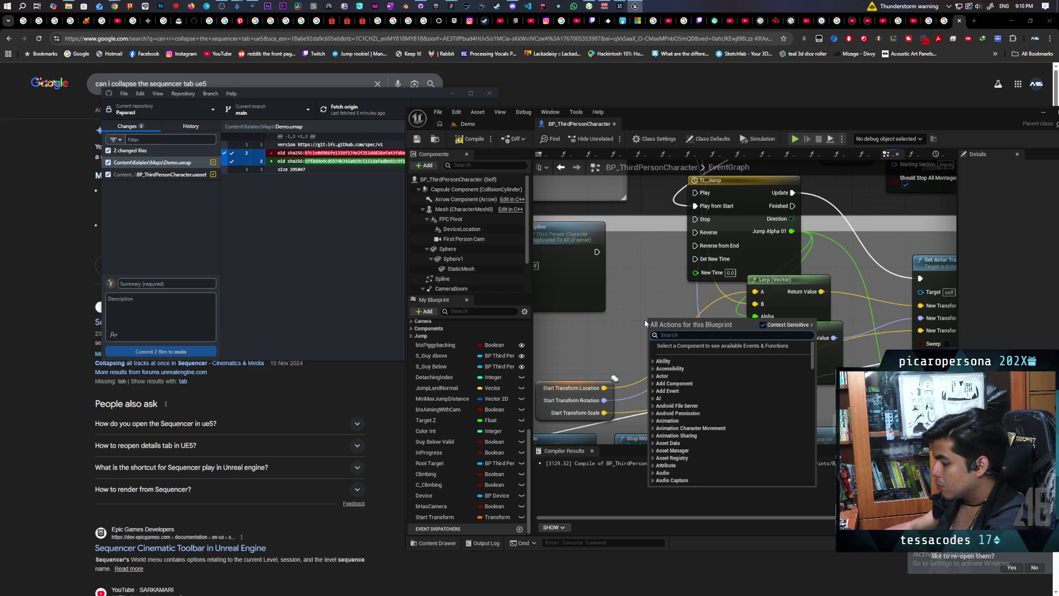
text(get actor loca)
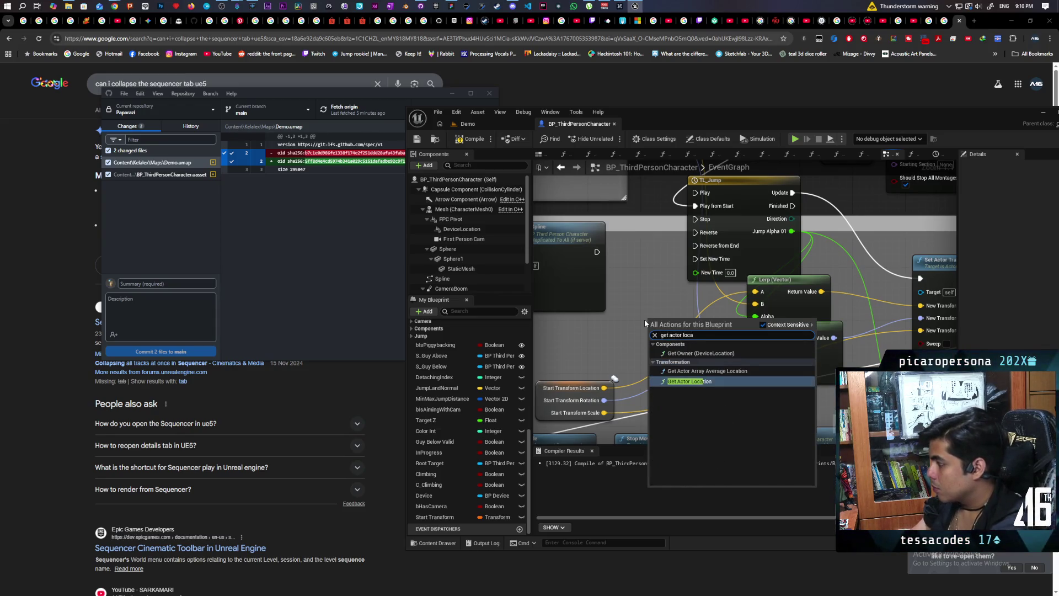
key(Return)
drag(683, 314, 570, 314)
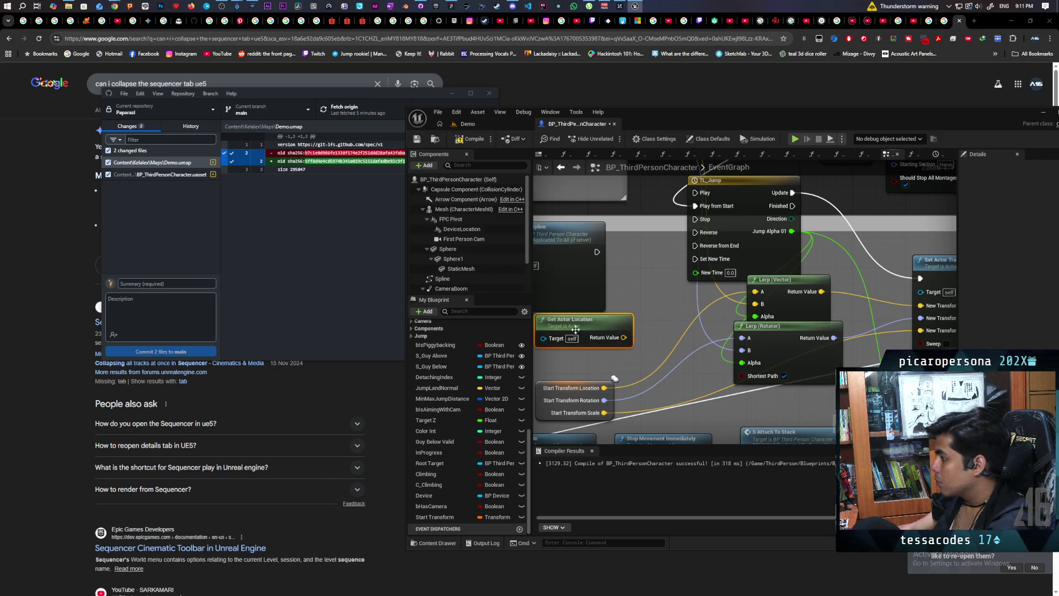
right_click(622, 341)
click(640, 375)
drag(633, 322, 640, 297)
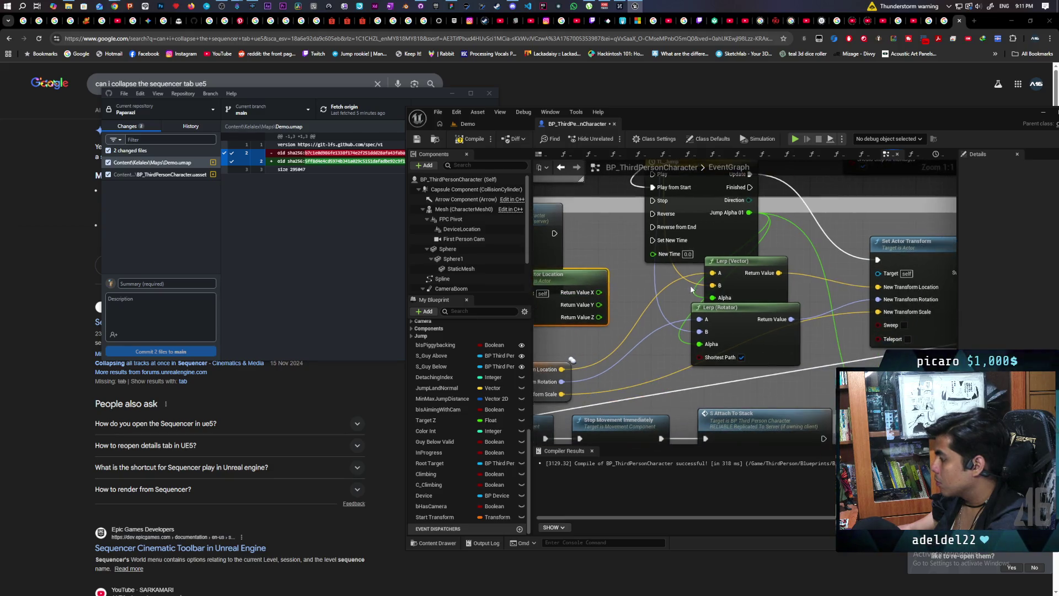
- Move Lerp (Rotator) aside and add a Break Vector node on Start Transform's Location
drag(734, 307, 760, 334)
drag(691, 305, 746, 322)
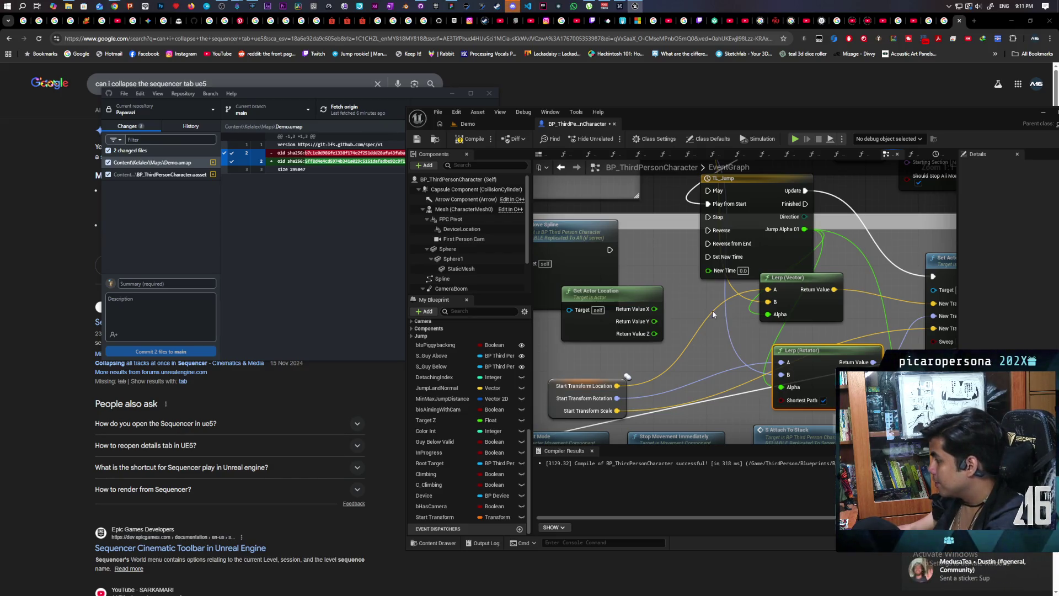
drag(617, 385, 638, 368)
text(reak)
key(Return)
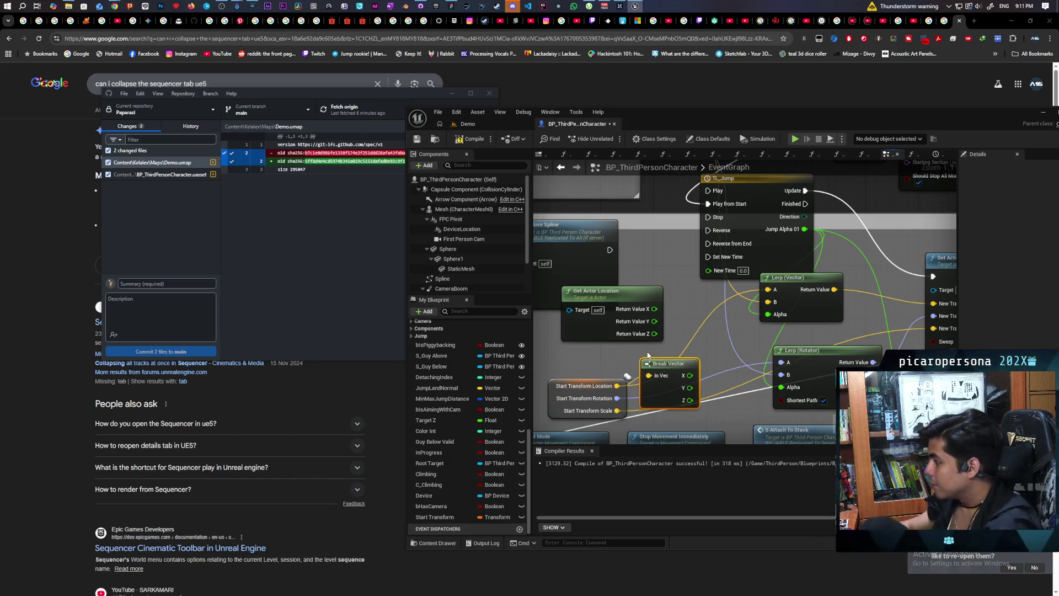
mouse_move(602, 390)
mouse_down()
mouse_move(609, 376)
mouse_move(621, 385)
mouse_move(605, 377)
mouse_move(624, 376)
mouse_move(606, 377)
mouse_up()
- Add a Make Vector node feeding Lerp (Vector) input A and duplicate it
mouse_move(645, 339)
mouse_down()
mouse_move(751, 347)
mouse_move(797, 322)
mouse_up()
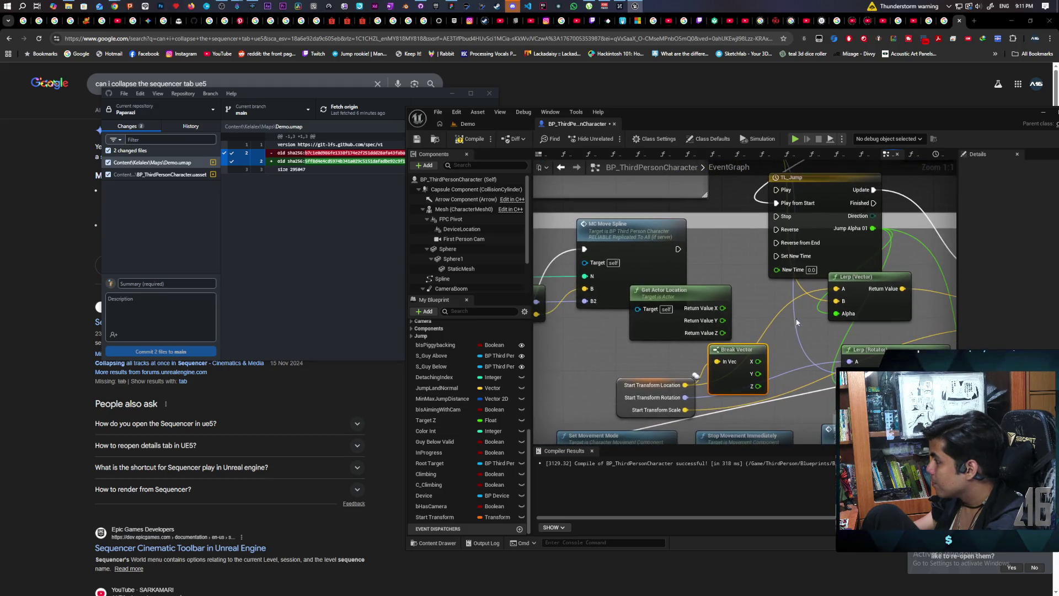
drag(840, 288, 773, 309)
text(make)
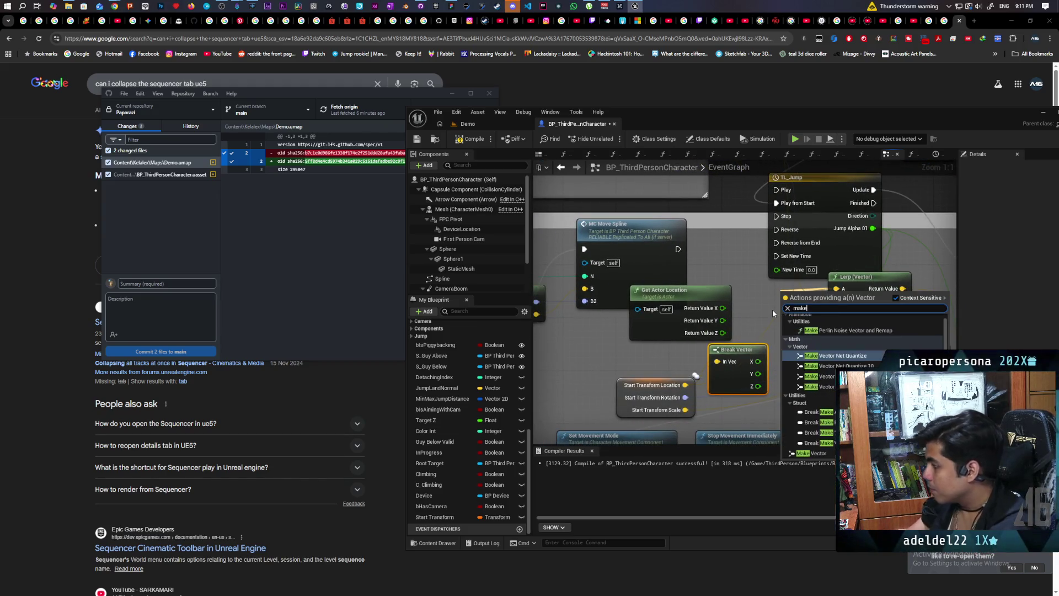
key(Down)
key(Down)
key(Return)
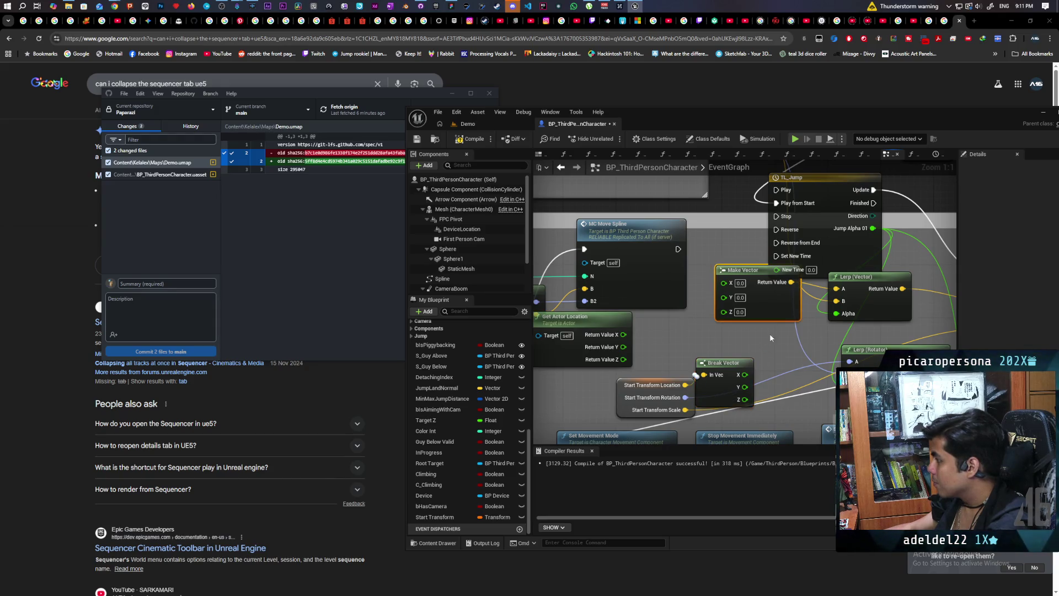
key(ctrl+c)
key(ctrl+v)
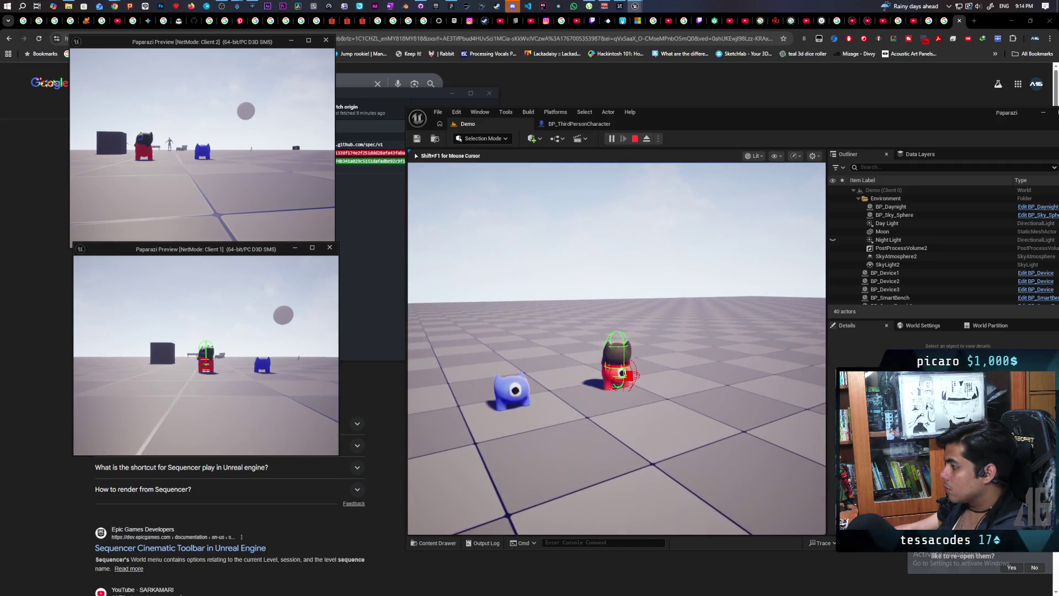
- Jump the brown character onto the blue character's back, then onto the red one
key(w)
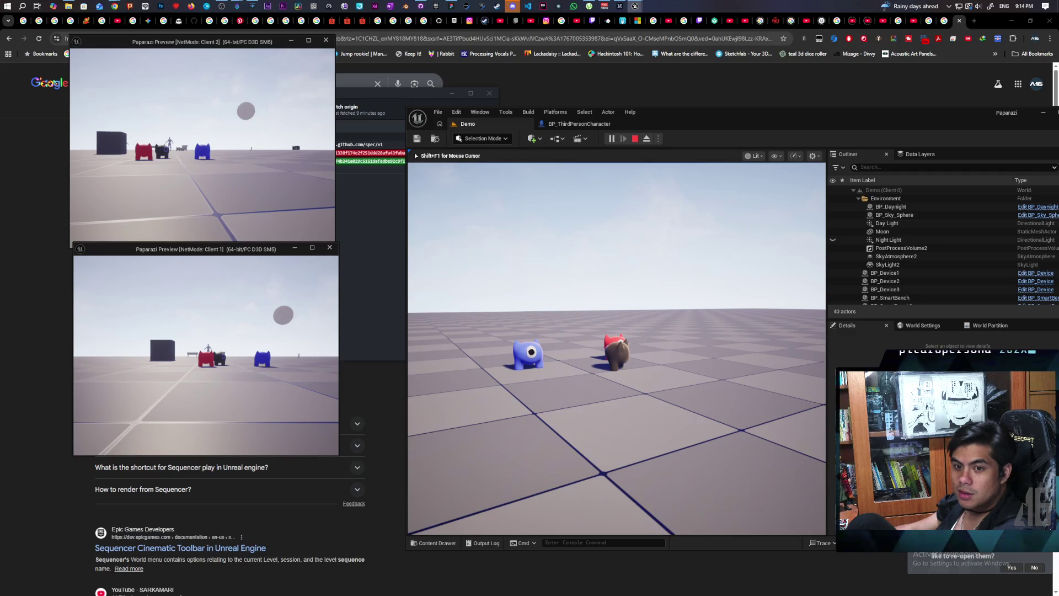
key(w)
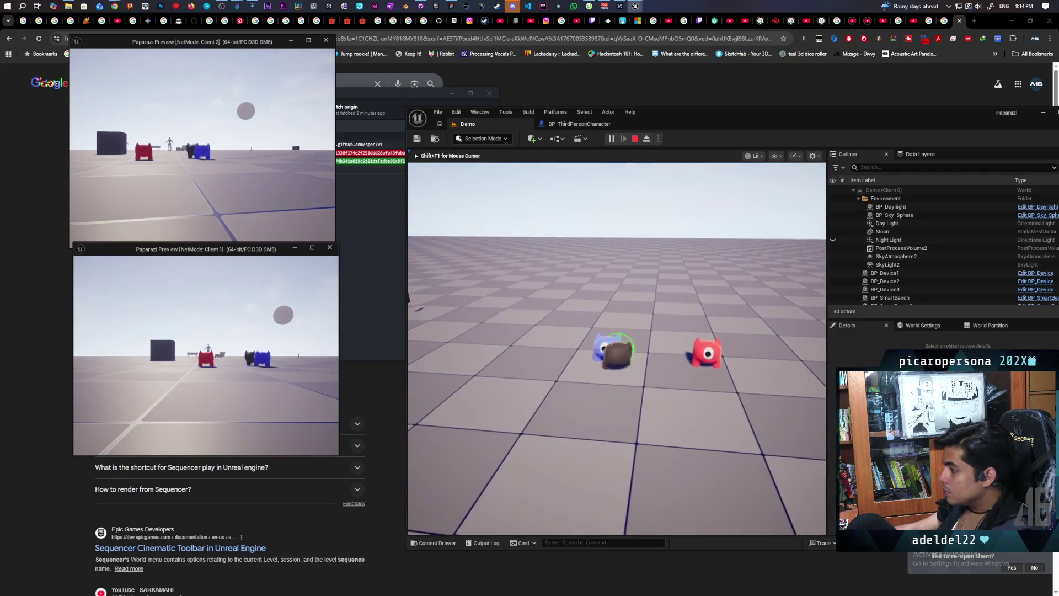
key(space)
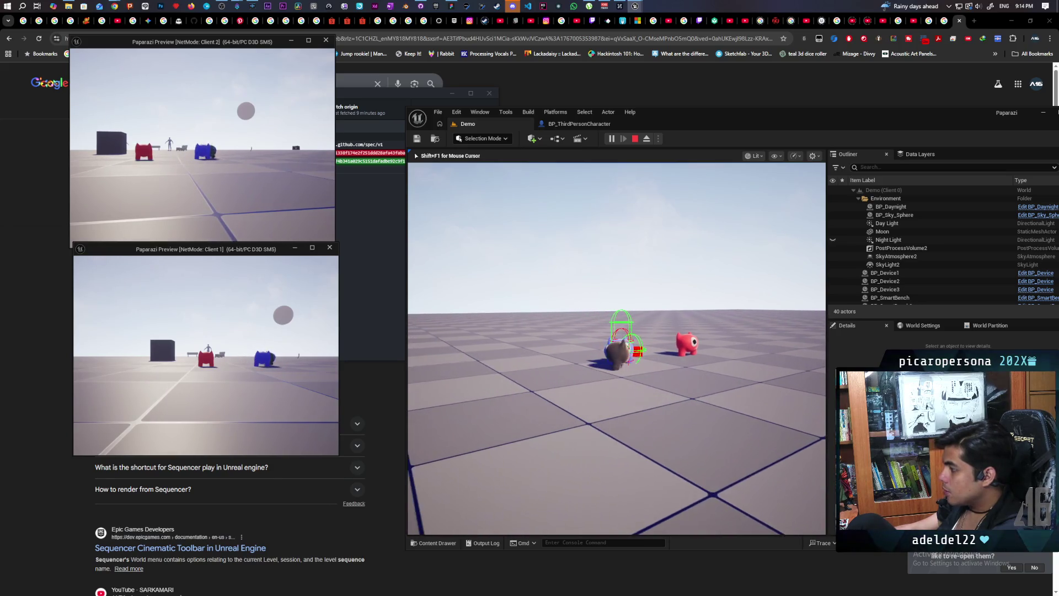
key(space)
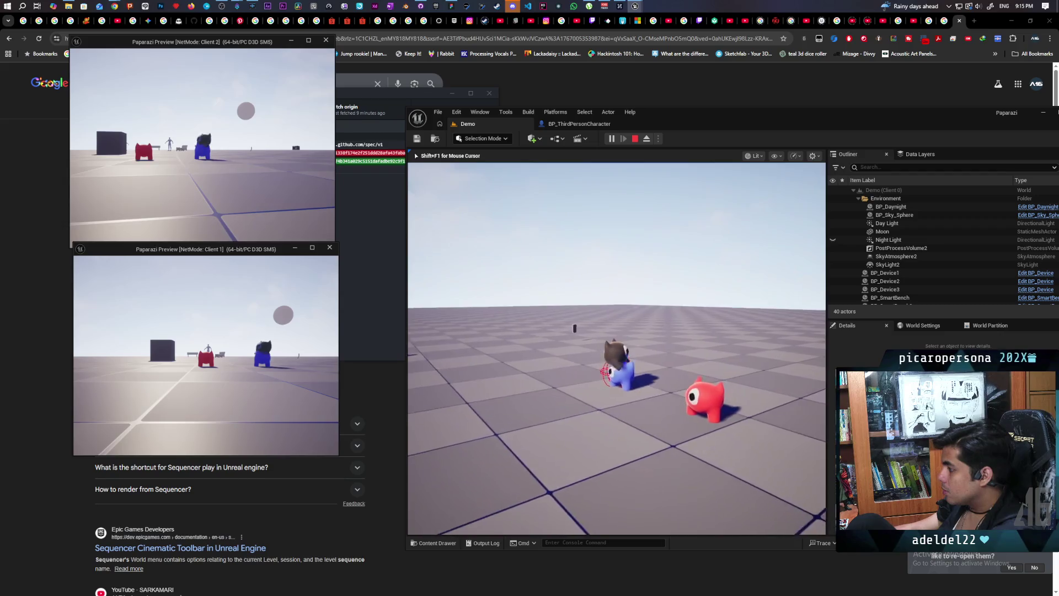
key(space)
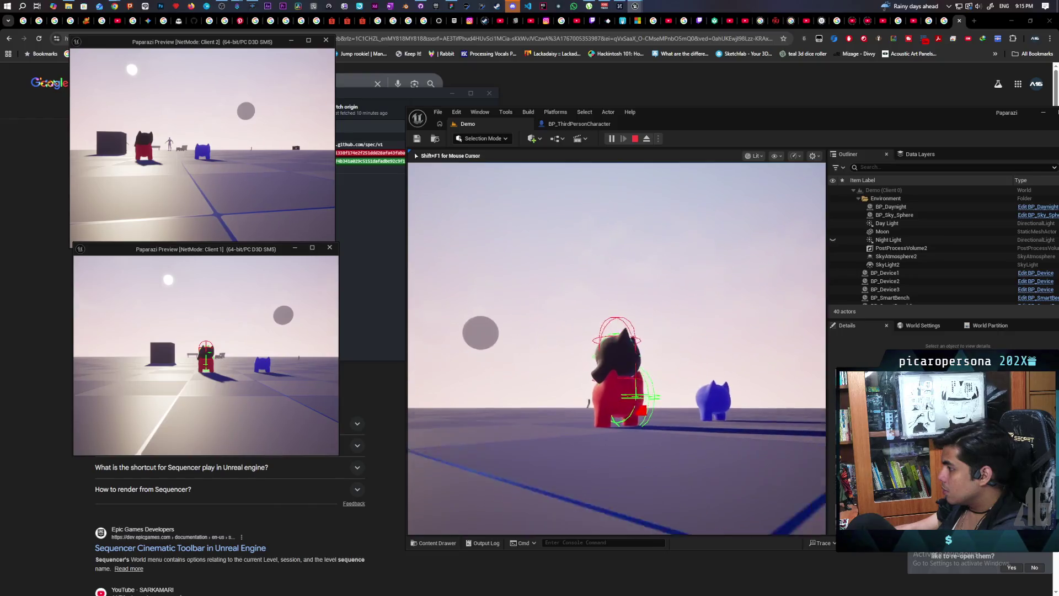
key(space)
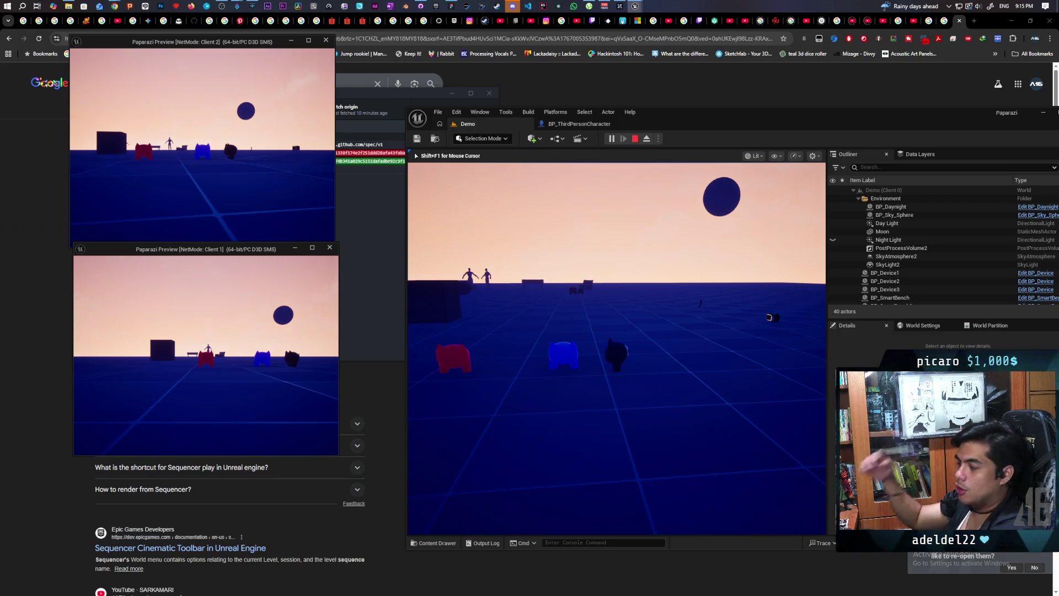
- Walk around the level, stop the play session, and bring Discord to the front
key(w)
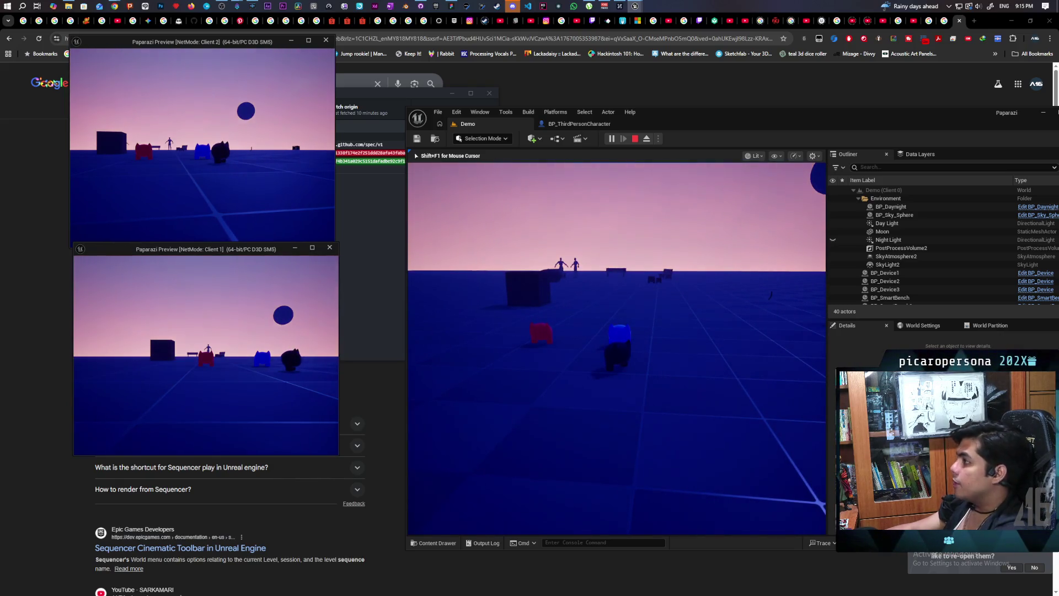
key(Escape)
click(512, 7)
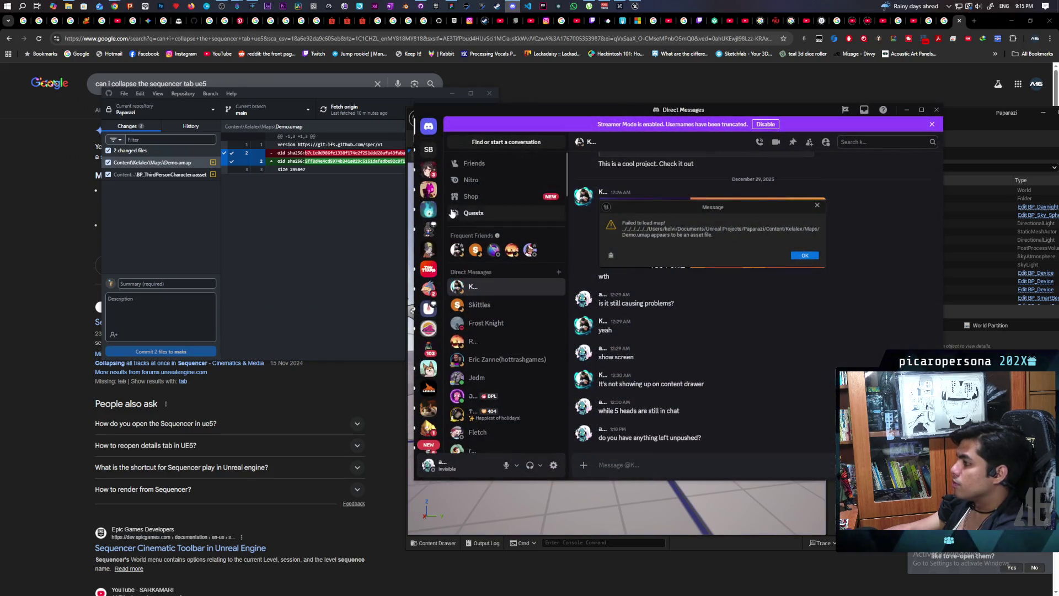
click(430, 210)
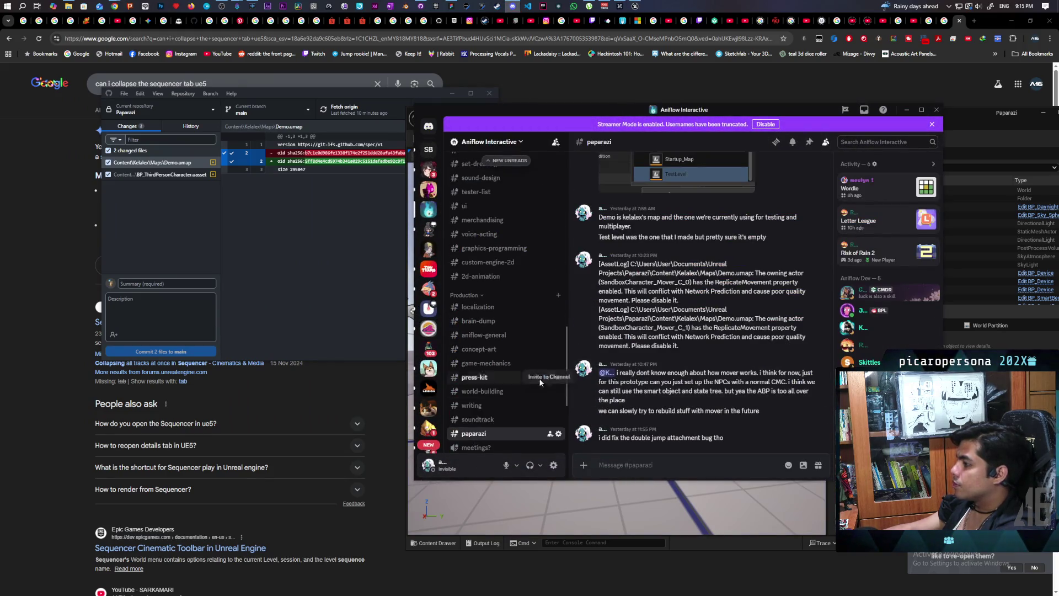
scroll(522, 360, up, 4)
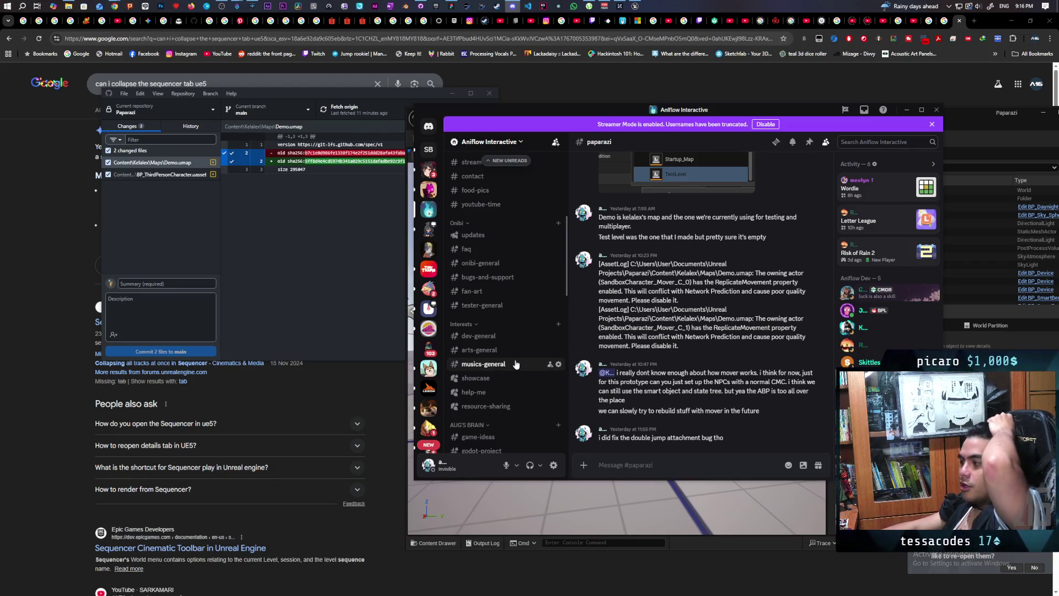
scroll(493, 222, up, 4)
scroll(495, 221, up, 1)
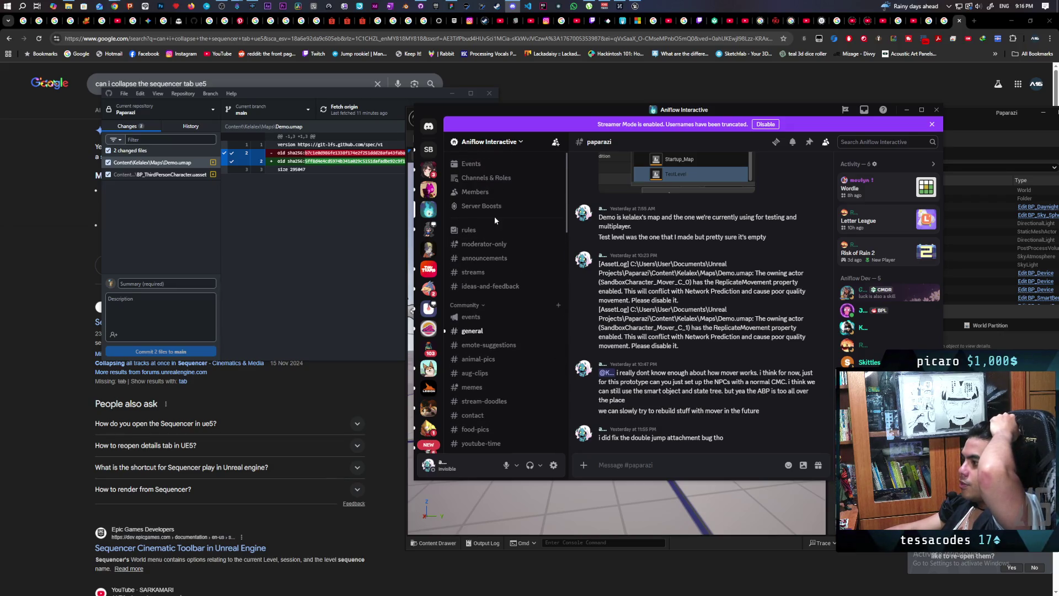
click(504, 180)
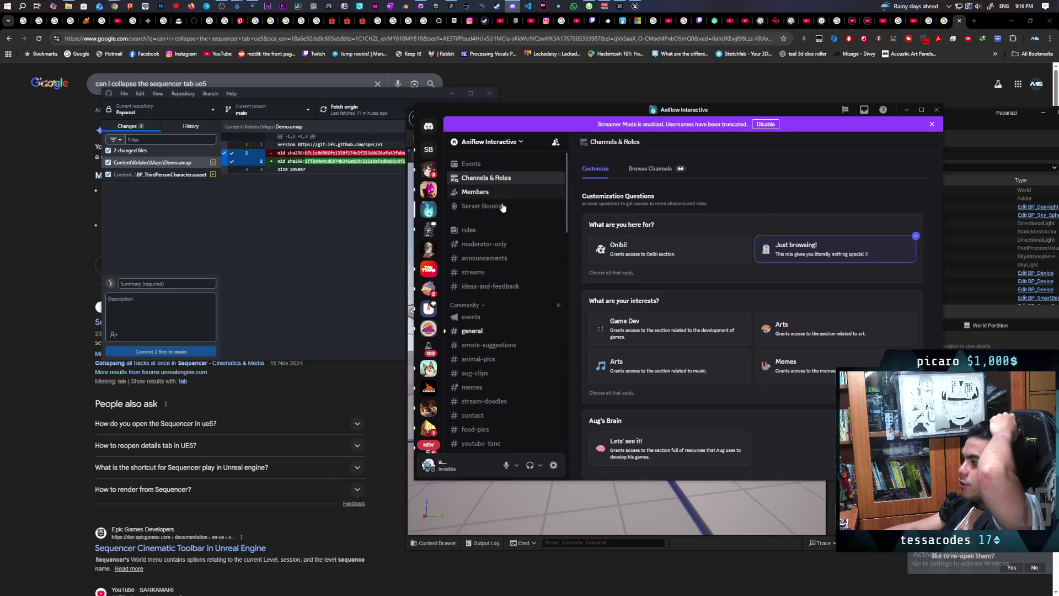
scroll(747, 283, down, 2)
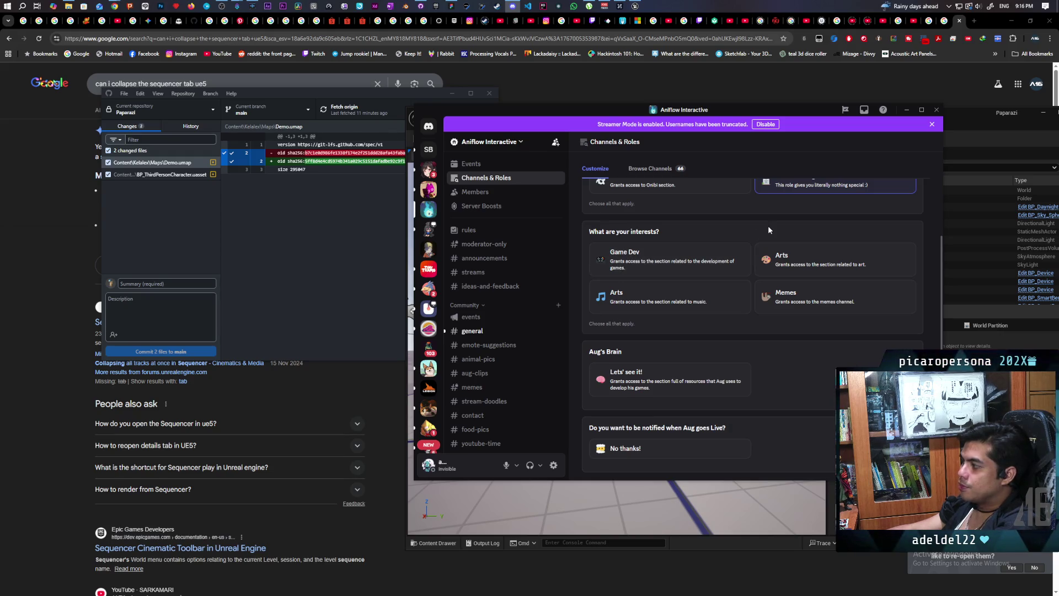
scroll(755, 231, up, 1)
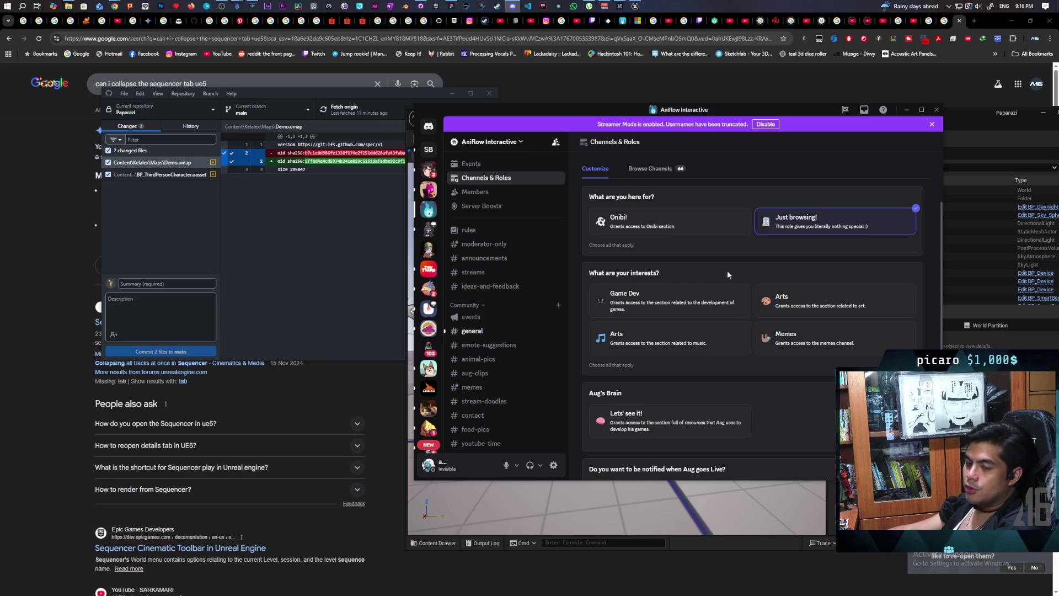
scroll(683, 291, down, 1)
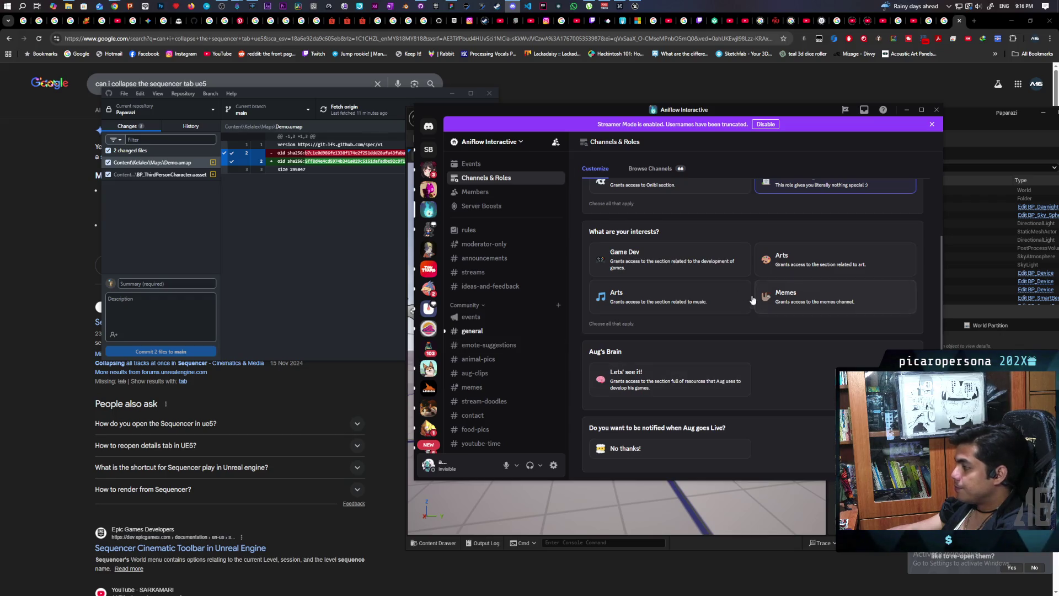
click(657, 171)
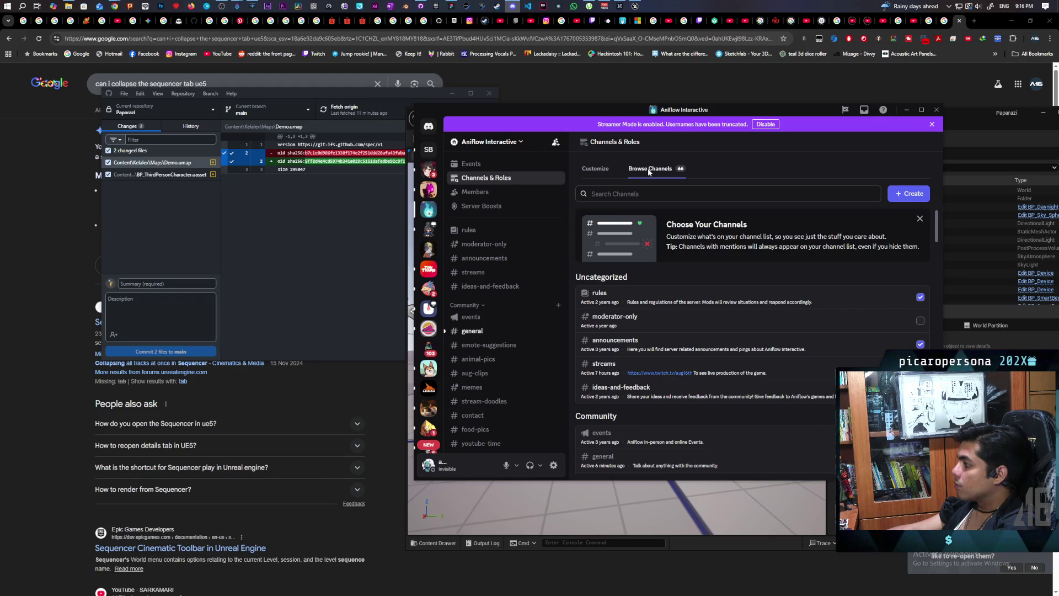
click(597, 171)
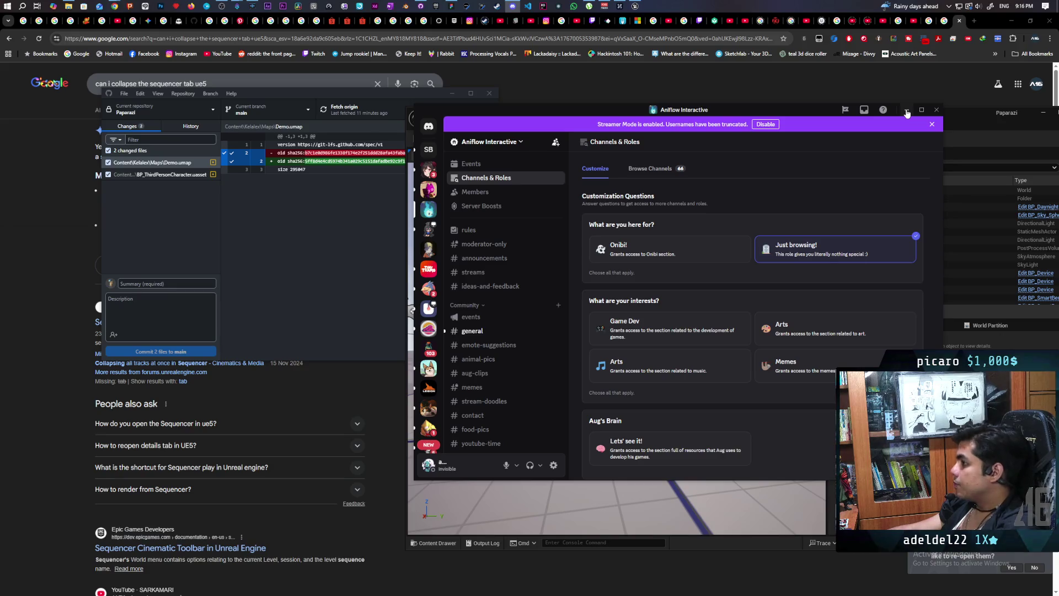
click(907, 111)
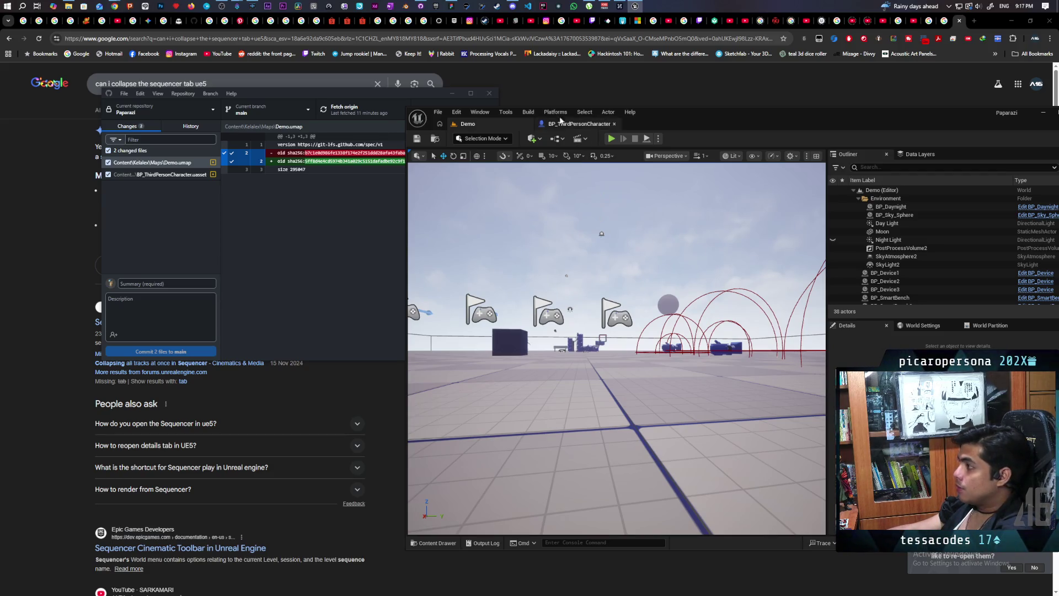
click(518, 6)
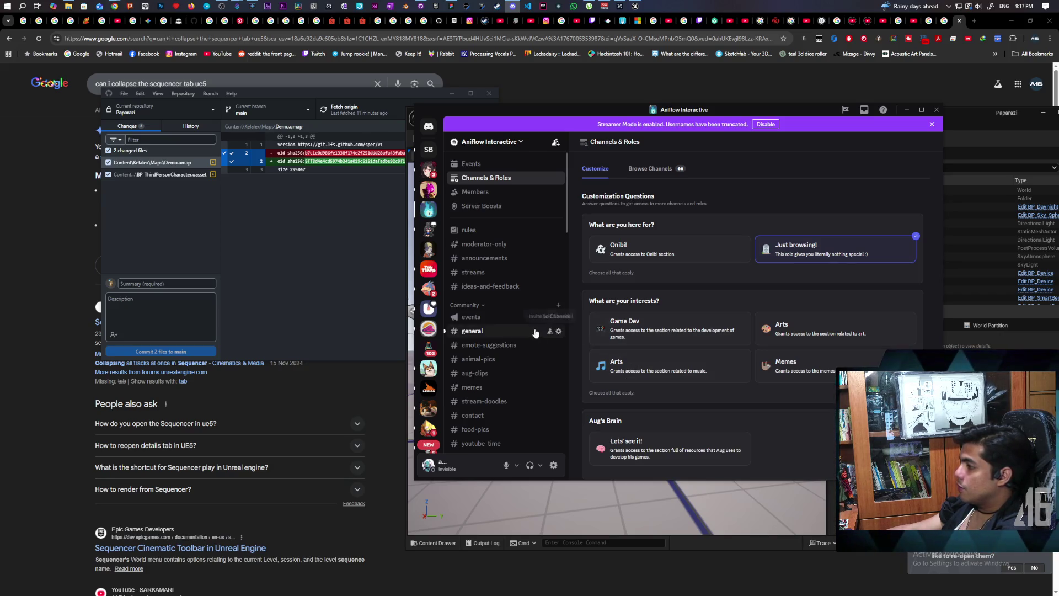
scroll(494, 355, down, 4)
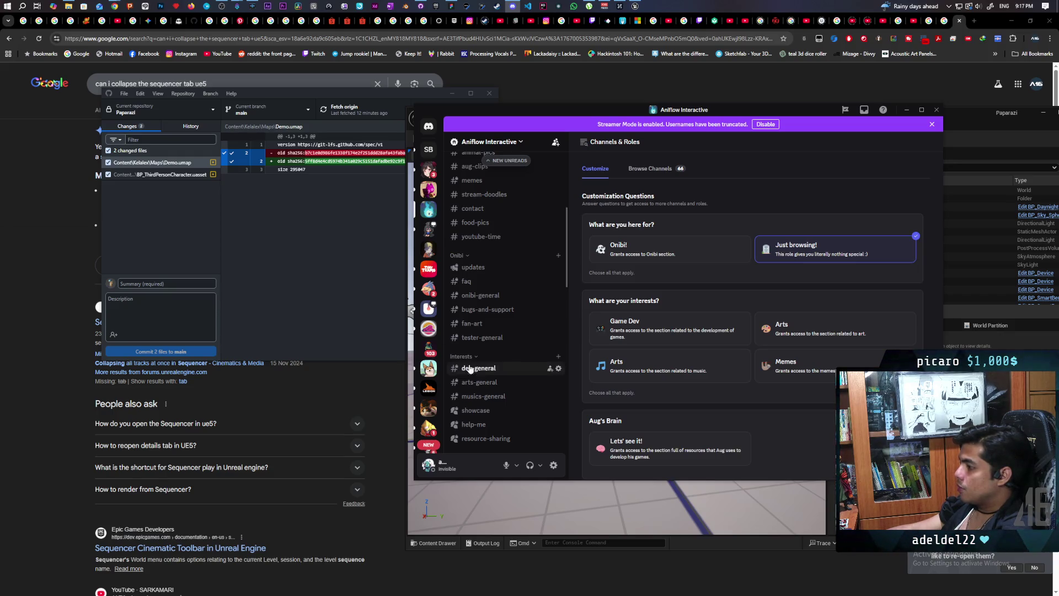
scroll(474, 353, down, 3)
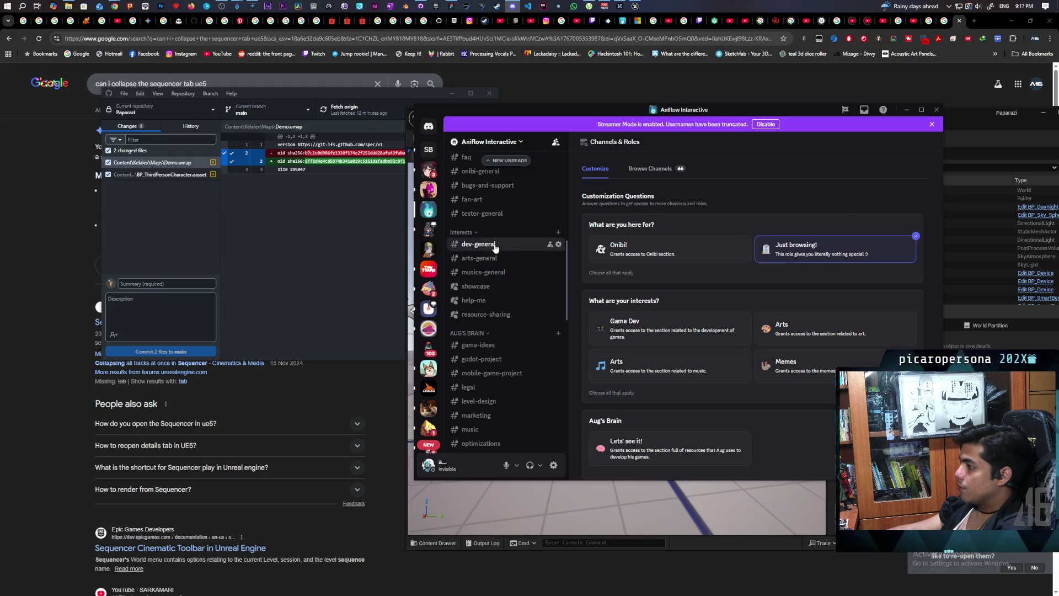
click(496, 246)
scroll(611, 332, up, 5)
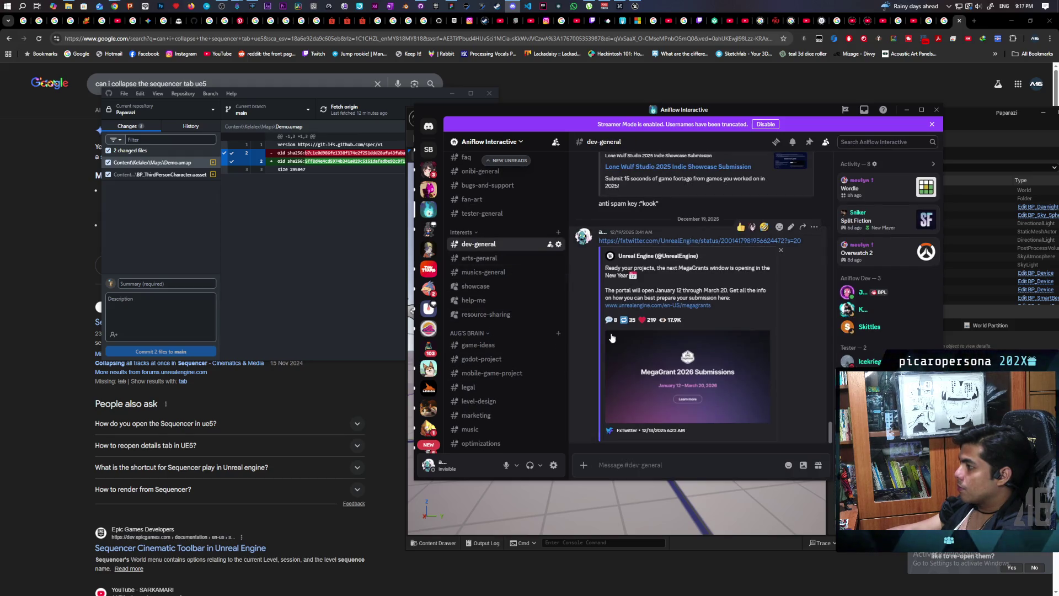
scroll(612, 333, up, 2)
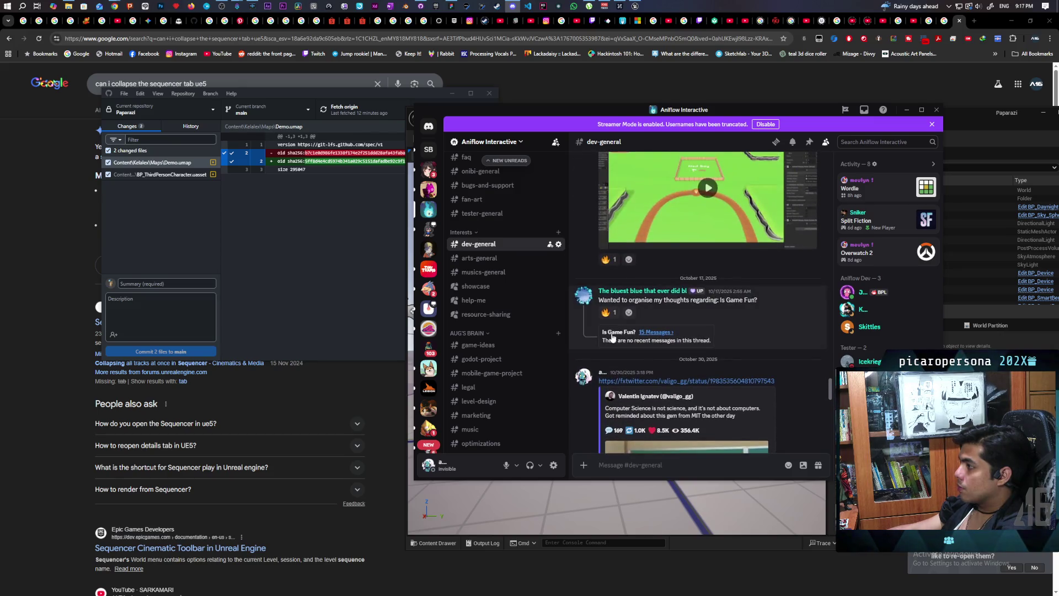
scroll(612, 337, up, 6)
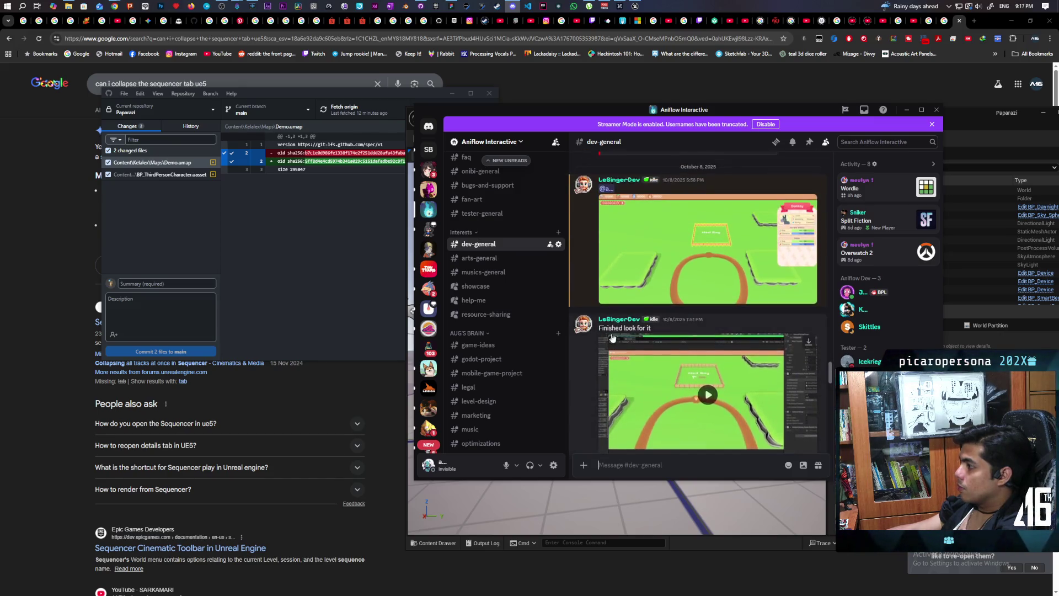
scroll(612, 333, up, 1)
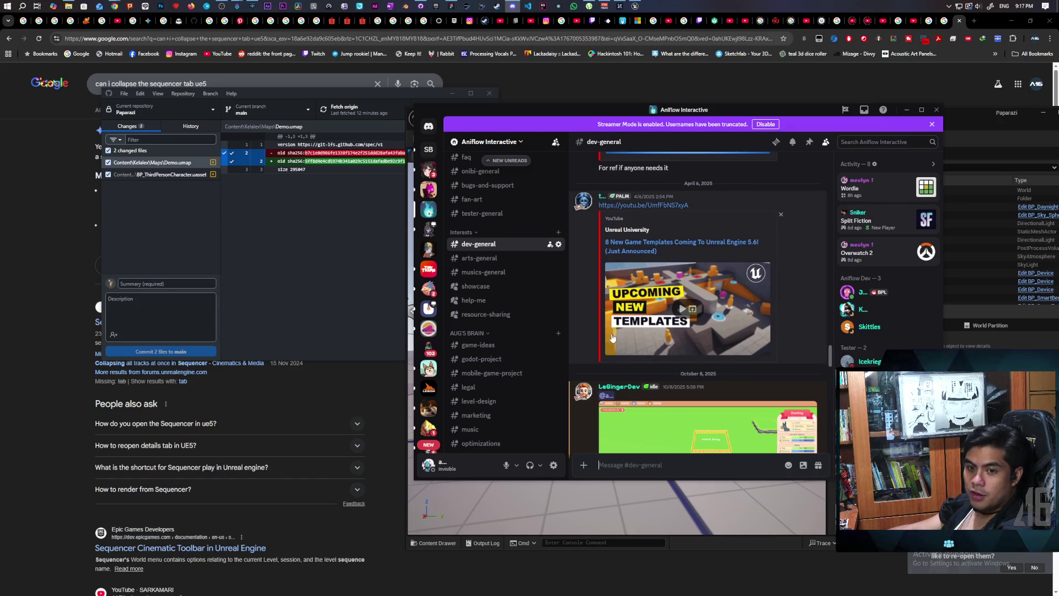
scroll(612, 338, down, 2)
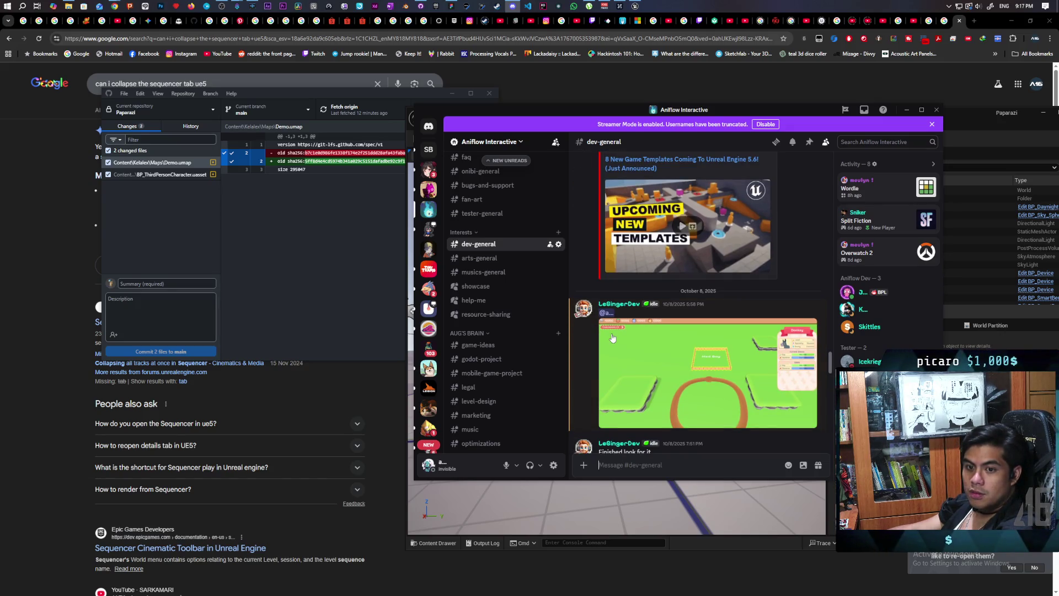
scroll(612, 338, down, 10)
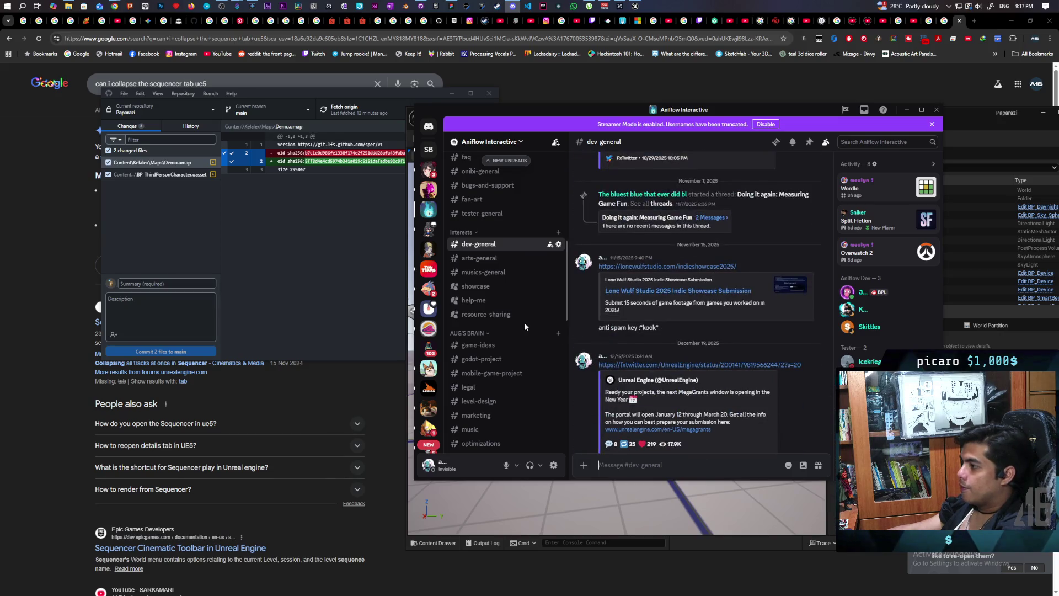
scroll(524, 326, up, 5)
scroll(526, 328, down, 5)
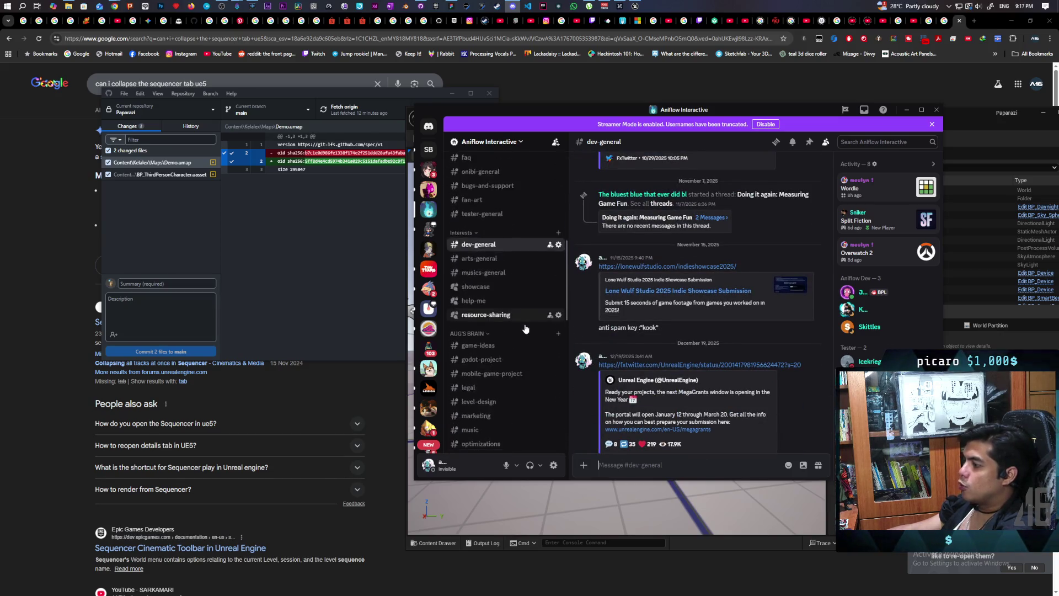
scroll(526, 335, up, 5)
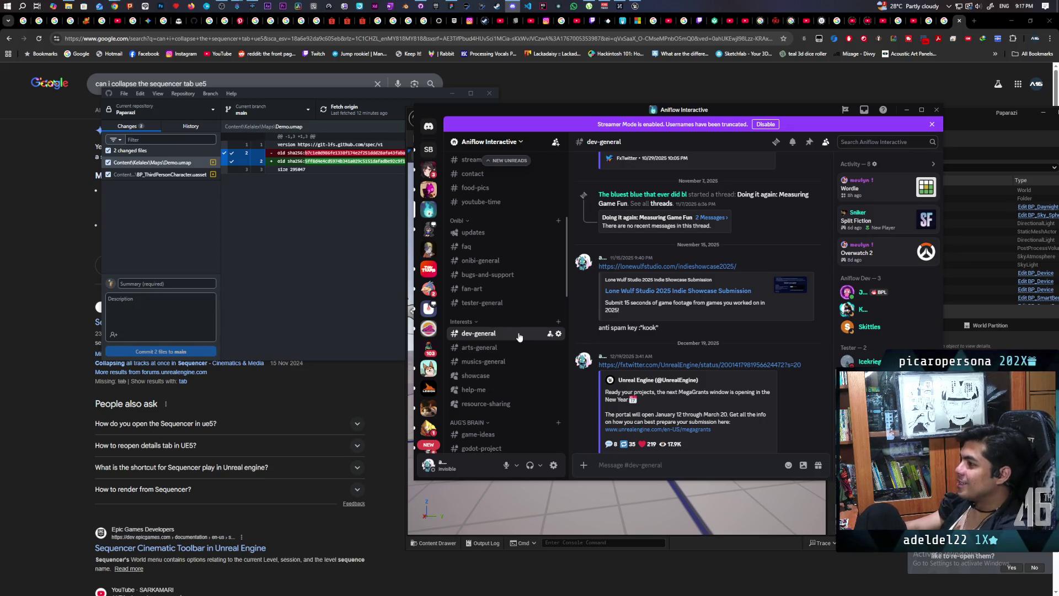
- Hide Discord, start a two-client test, climb the black character onto the red one twice, then stop
click(907, 109)
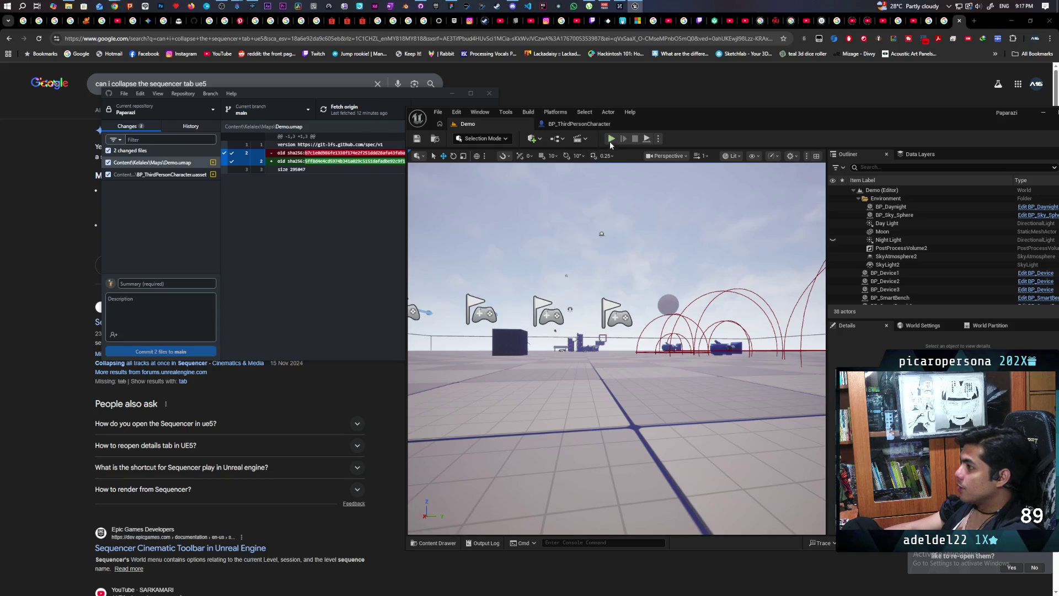
click(611, 139)
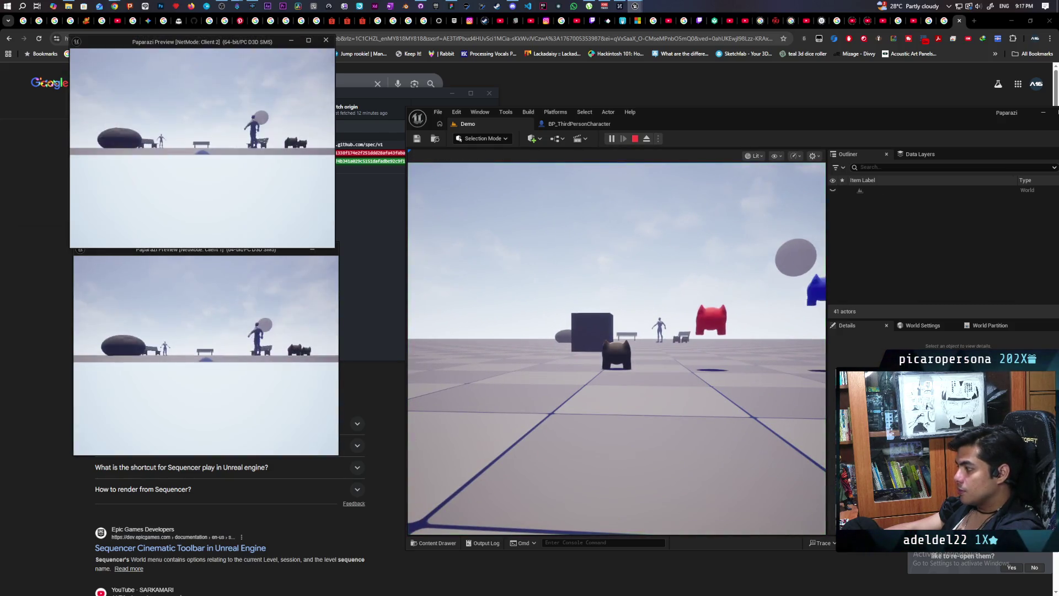
click(414, 305)
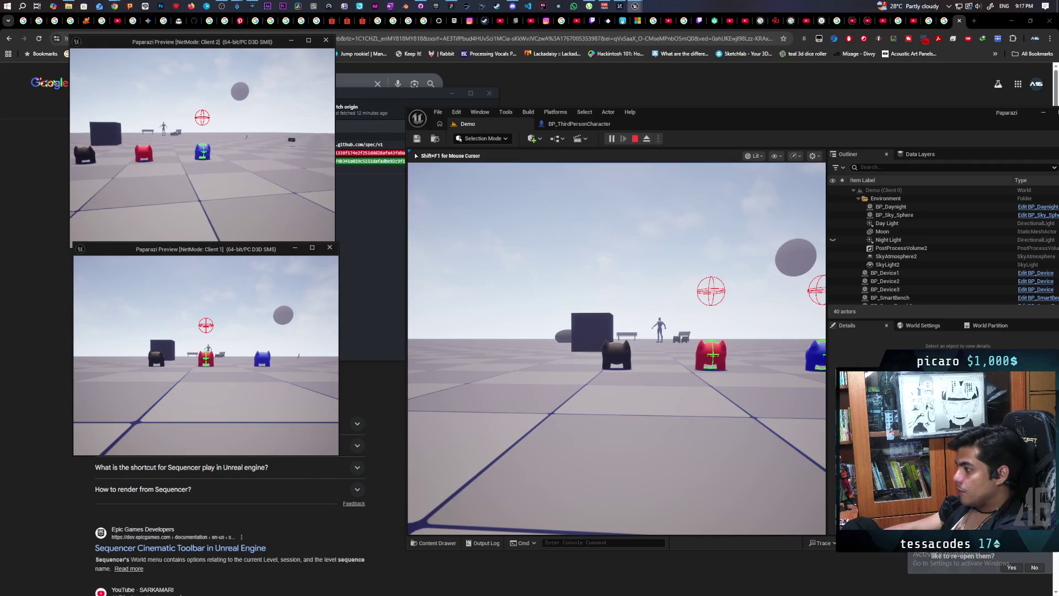
key(w)
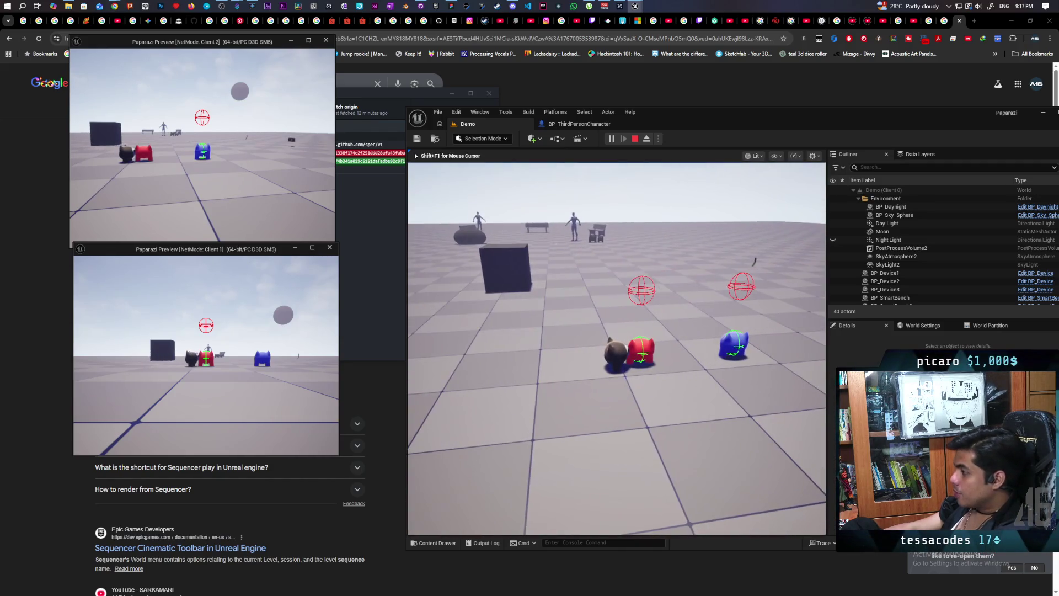
key(space)
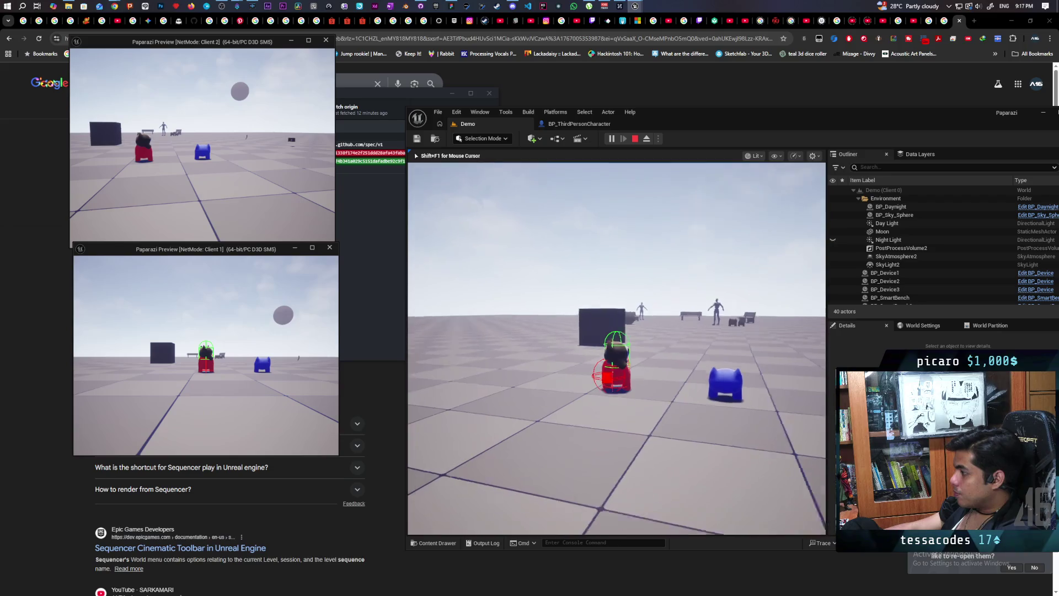
key(s)
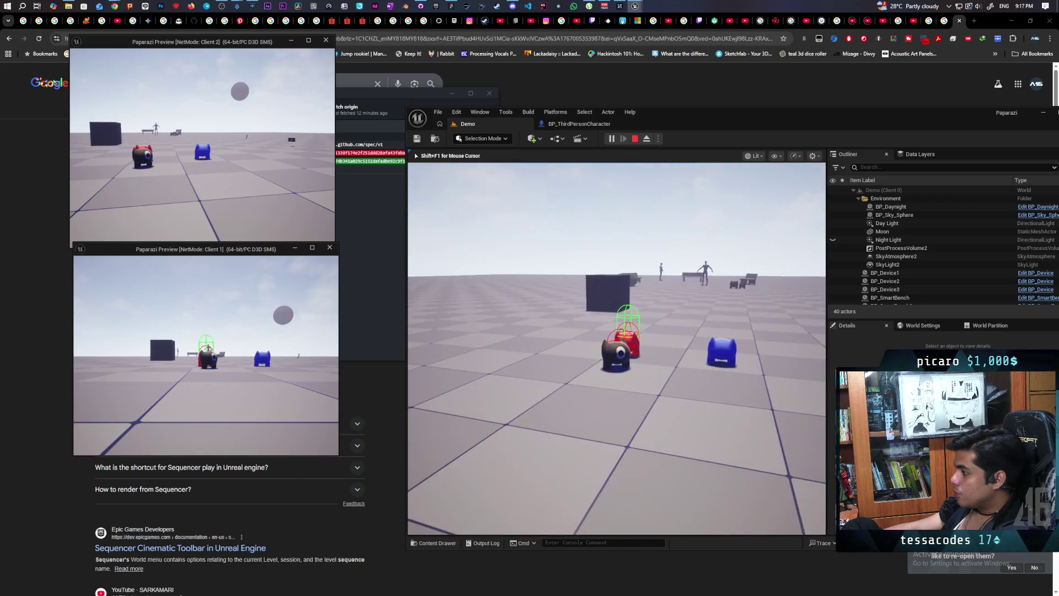
key(d)
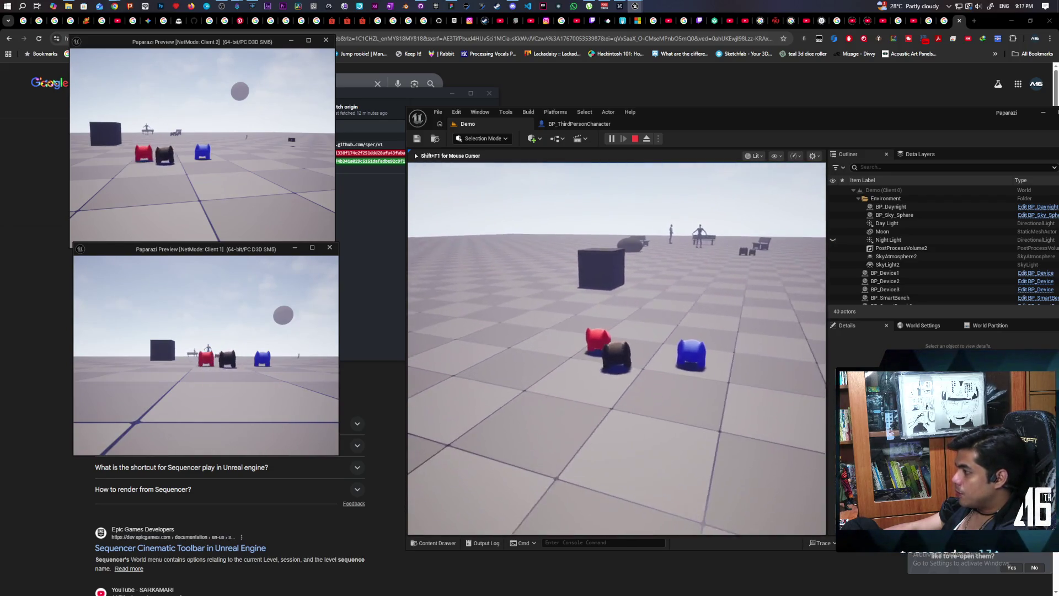
key(a)
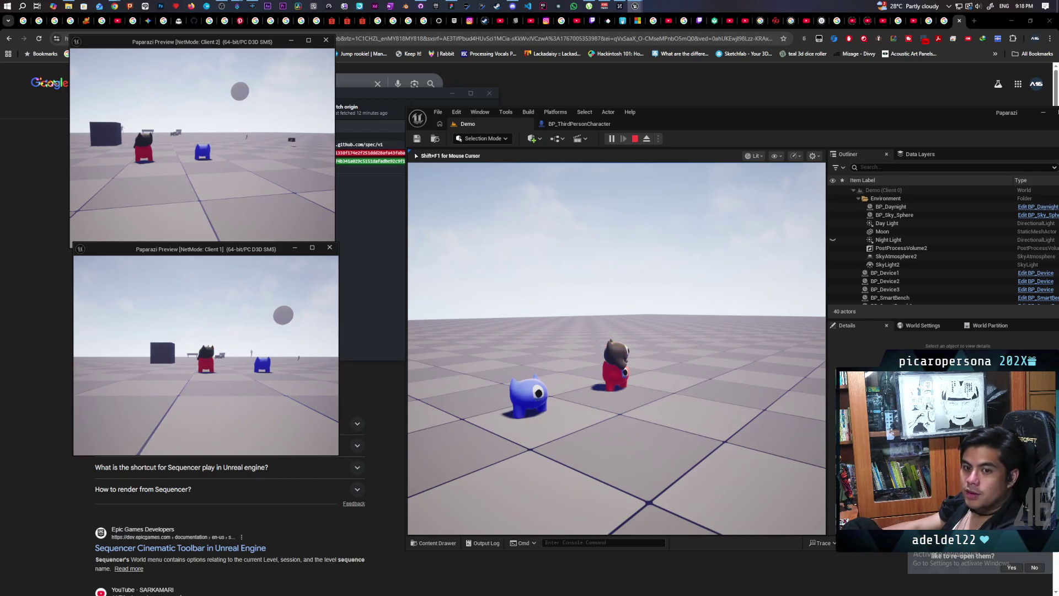
key(Escape)
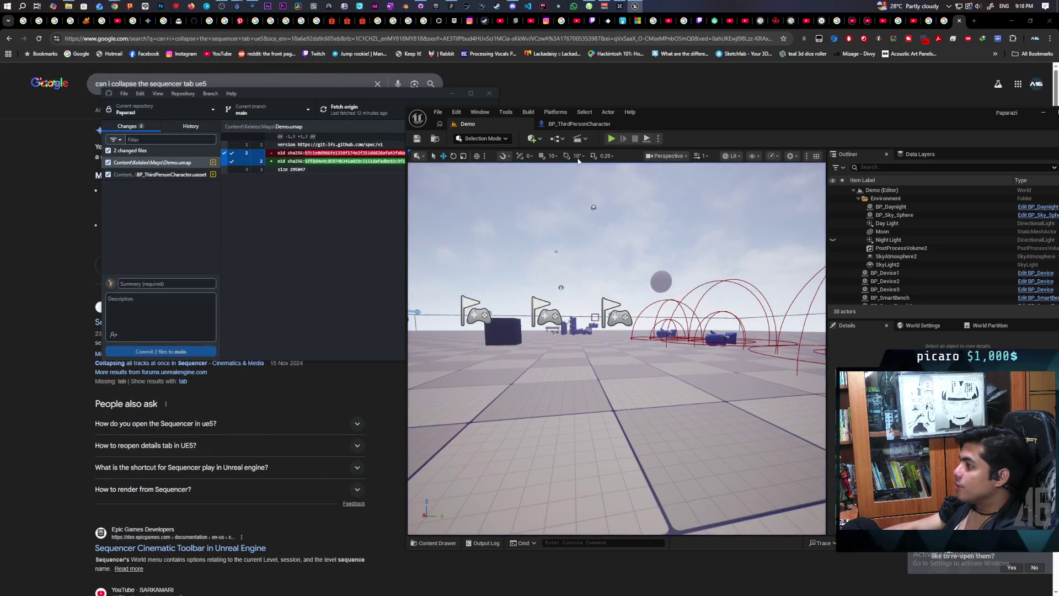
- Open the AttachToStack function graph from BP_ThirdPersonCharacter's EventGraph
click(580, 124)
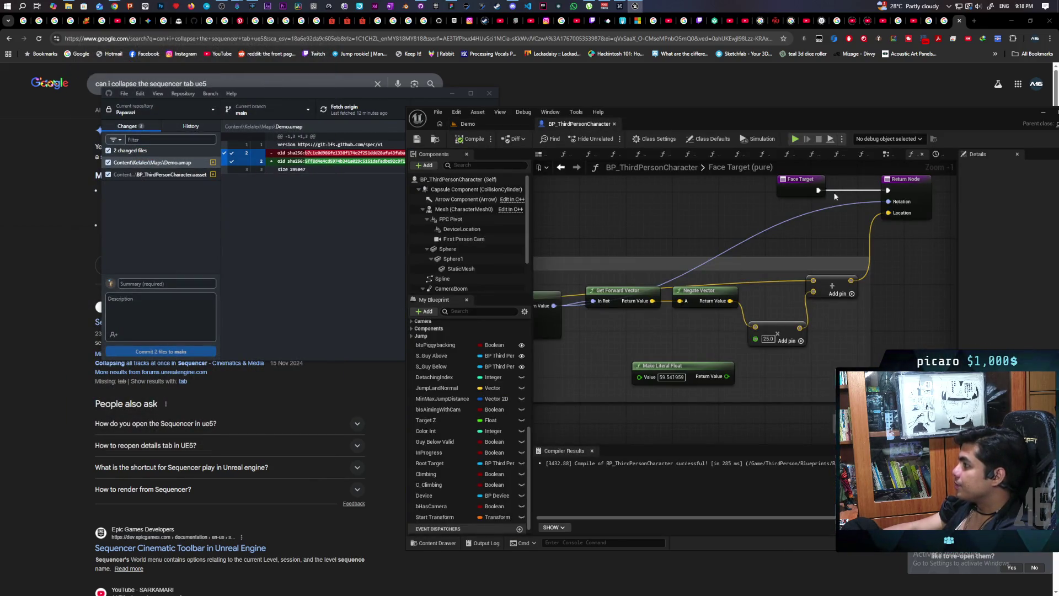
click(887, 154)
scroll(820, 265, down, 3)
scroll(821, 265, up, 8)
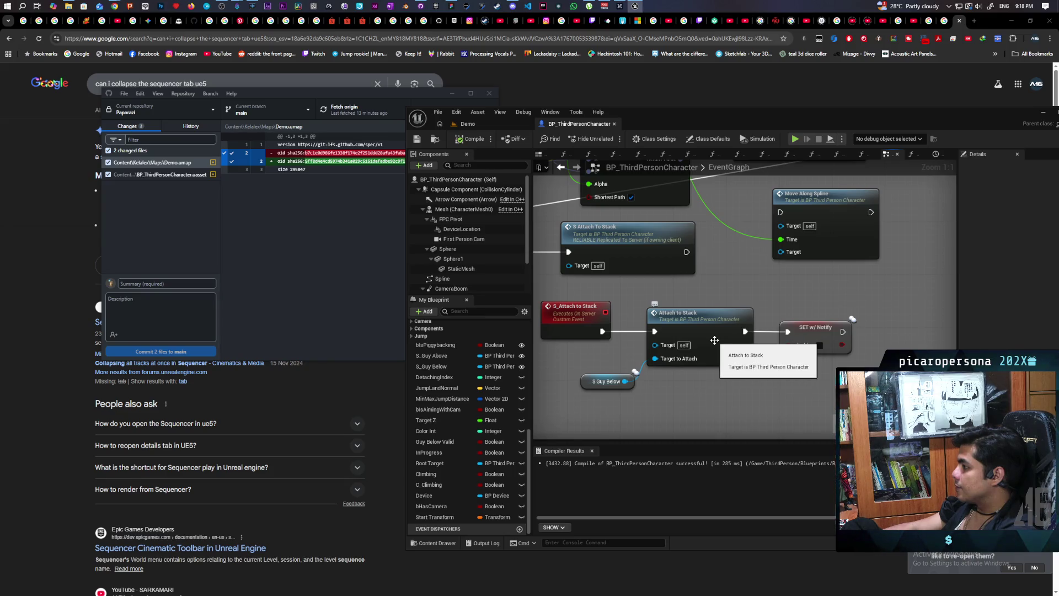
double_click(715, 340)
- Review AttachToStack's Ignore Input, Attaching to Stack, Stop Lag, capsule update and Disable Collision sections
scroll(717, 375, up, 4)
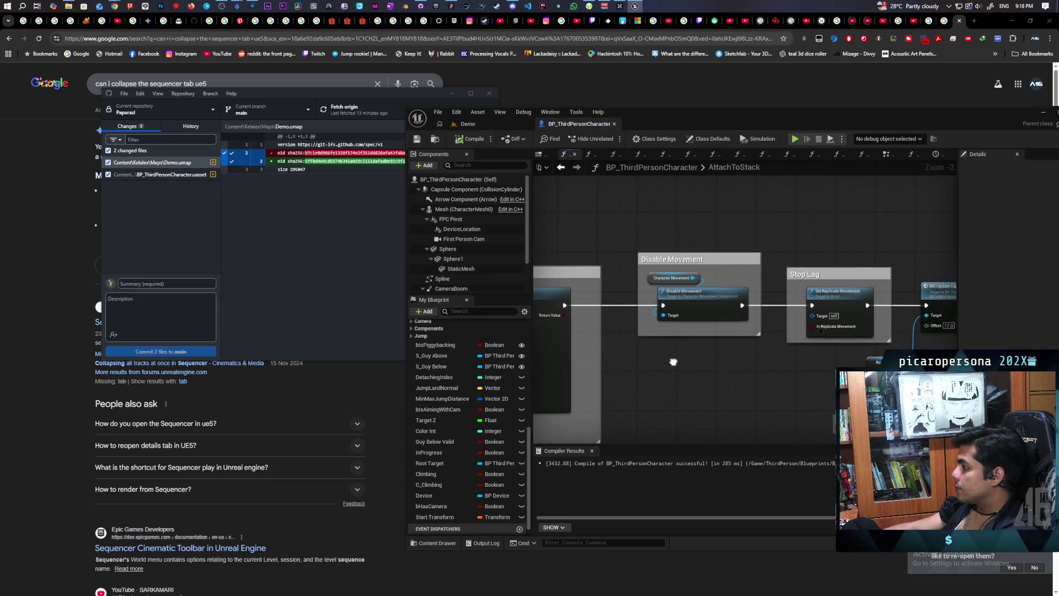
drag(673, 362, 574, 359)
mouse_move(770, 379)
mouse_down()
mouse_move(513, 375)
mouse_move(645, 363)
mouse_move(678, 347)
mouse_up()
scroll(695, 332, down, 2)
scroll(735, 316, up, 2)
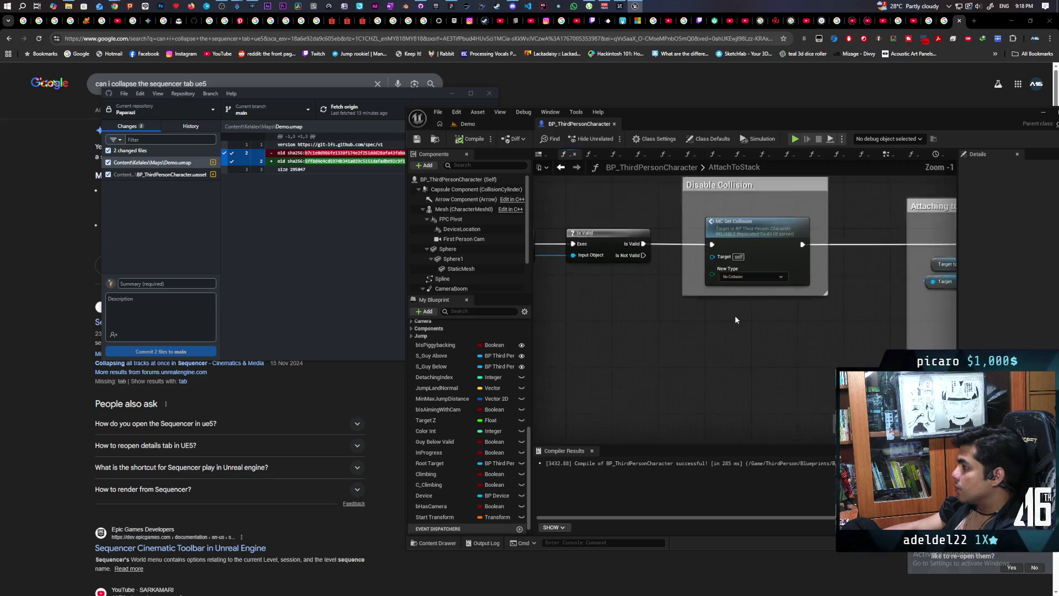
mouse_move(735, 315)
mouse_down()
mouse_move(772, 317)
mouse_move(386, 328)
mouse_move(902, 326)
mouse_move(850, 325)
mouse_up()
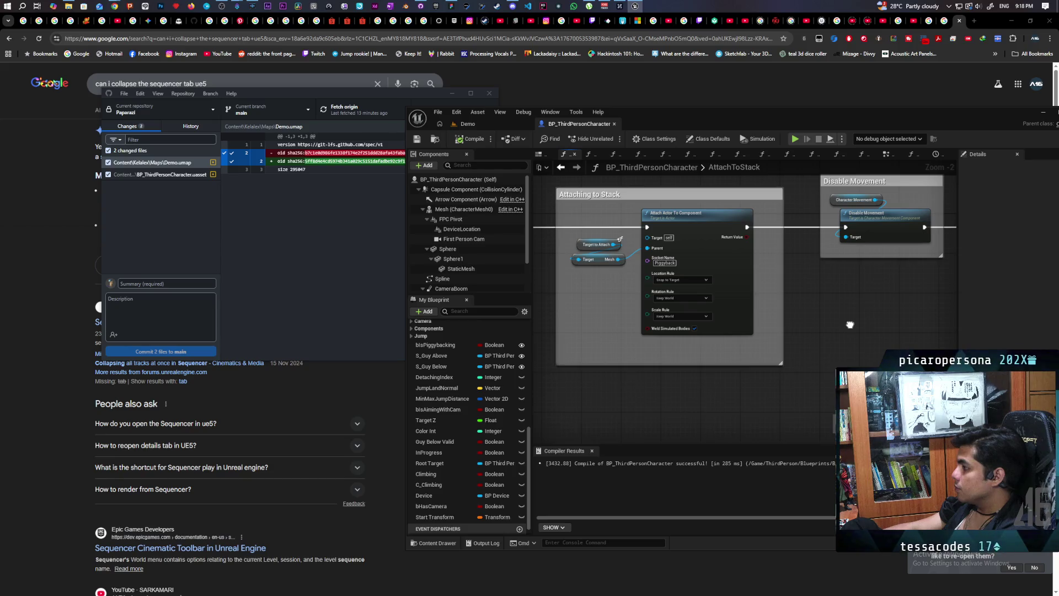
mouse_move(850, 325)
mouse_down()
mouse_move(637, 349)
mouse_move(691, 346)
mouse_up()
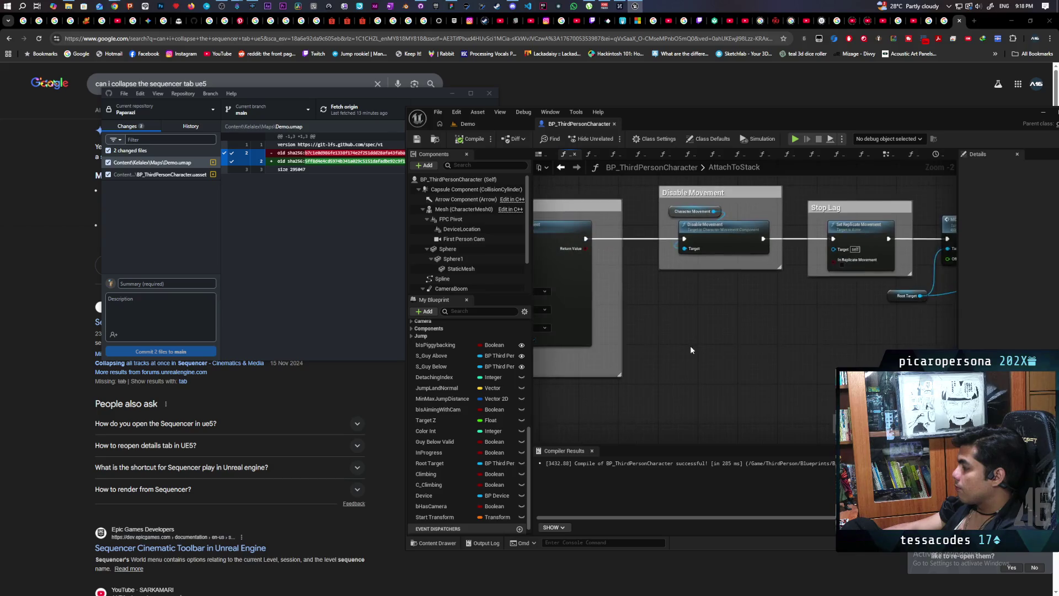
scroll(690, 345, down, 1)
scroll(661, 329, down, 1)
mouse_move(580, 339)
mouse_down()
mouse_move(725, 339)
mouse_move(617, 353)
mouse_up()
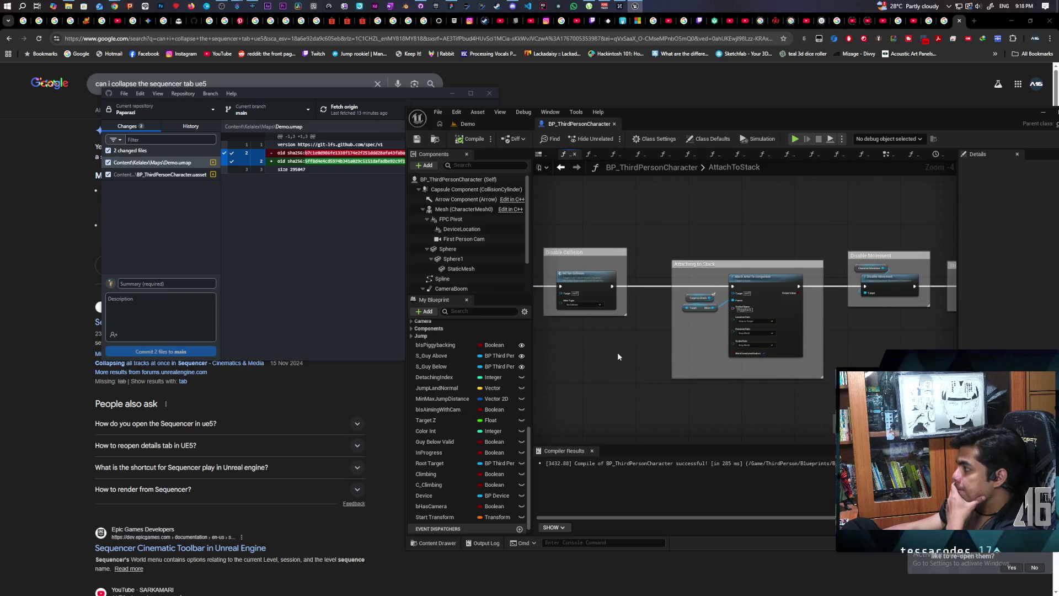
scroll(633, 340, up, 1)
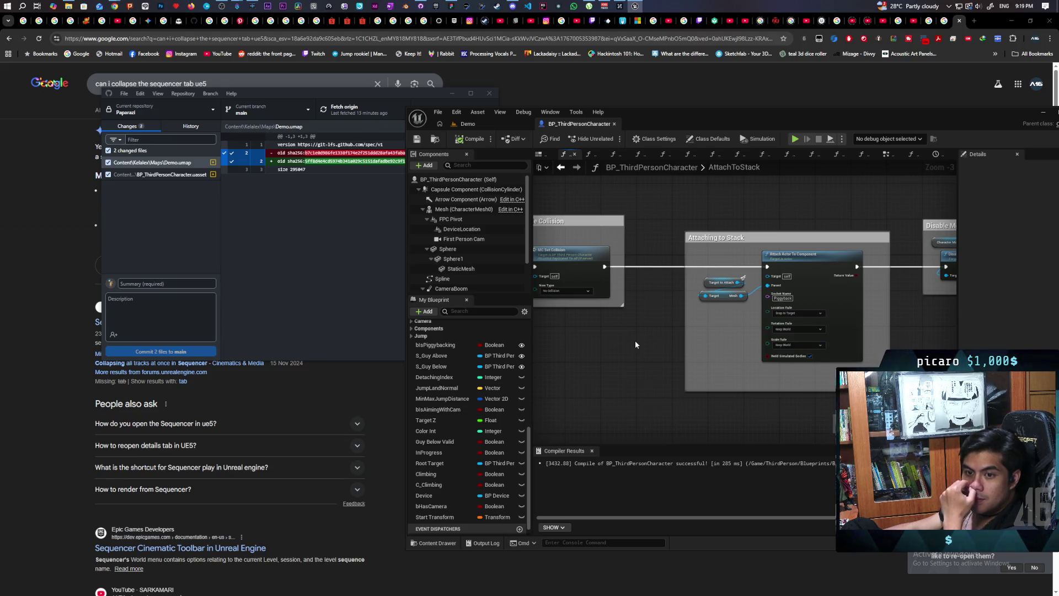
mouse_move(635, 340)
mouse_down()
mouse_move(560, 321)
mouse_move(555, 334)
mouse_move(839, 347)
mouse_move(676, 405)
mouse_up()
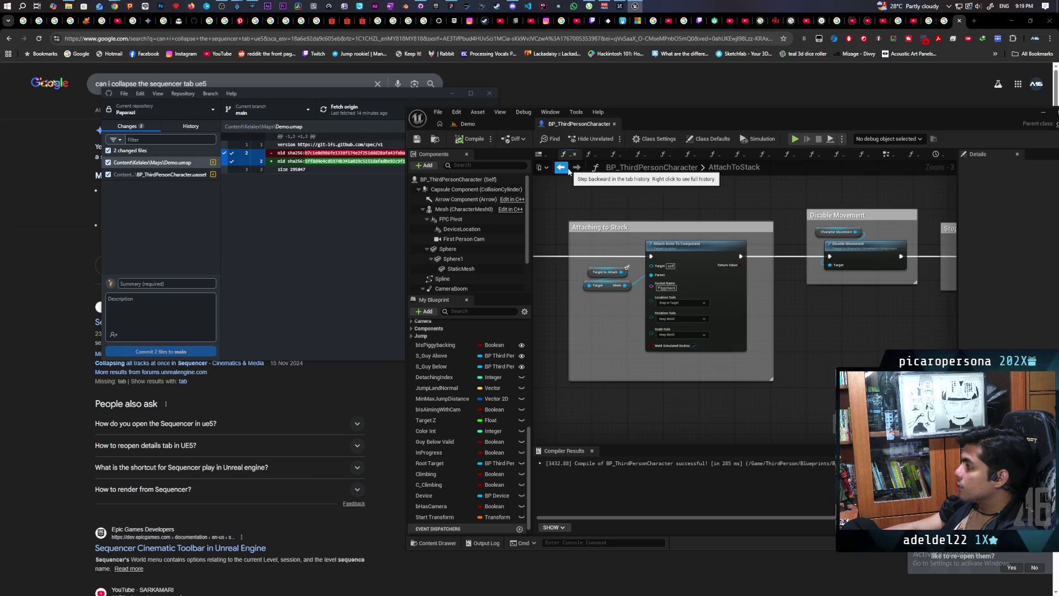
mouse_move(585, 309)
mouse_down()
mouse_move(763, 323)
mouse_move(652, 310)
mouse_up()
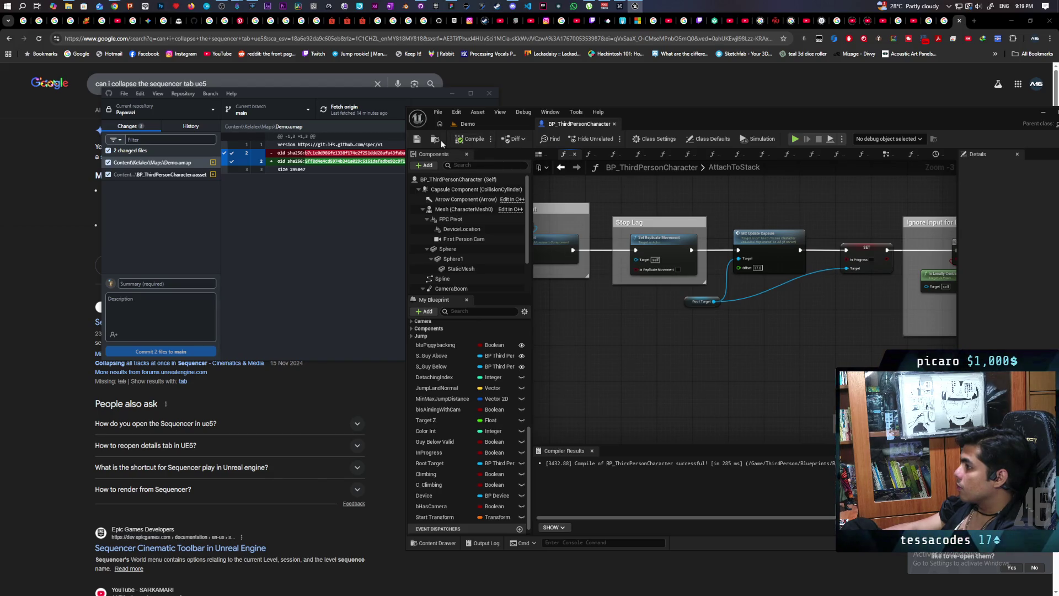
click(560, 167)
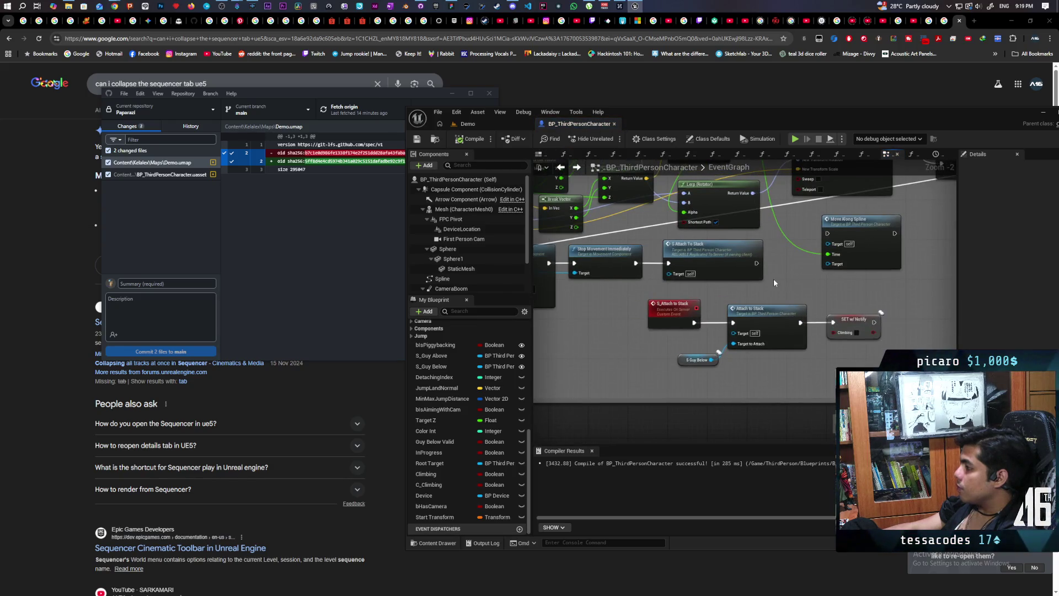
scroll(774, 279, down, 2)
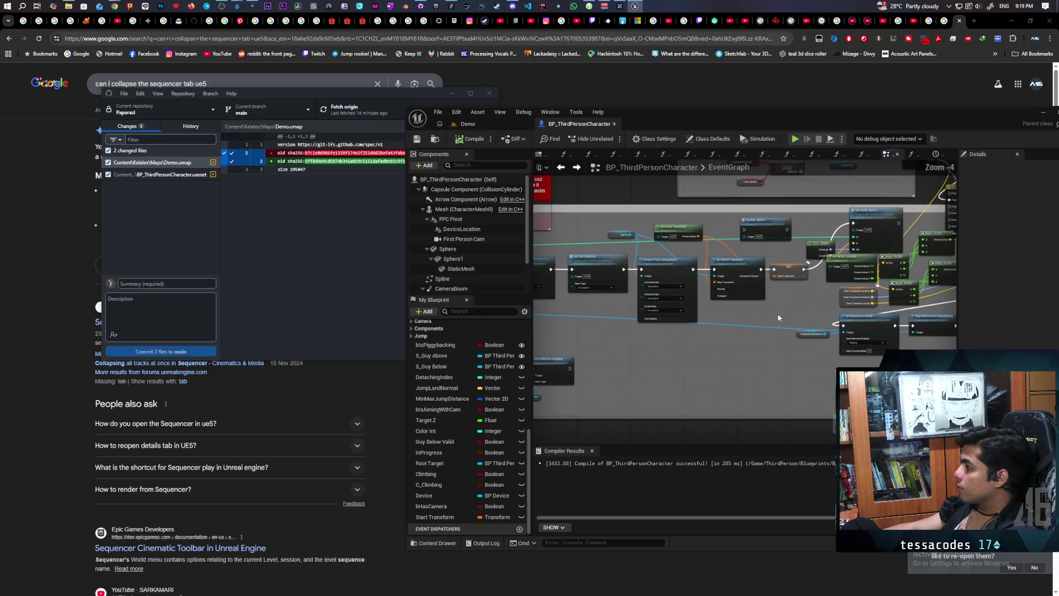
mouse_move(631, 310)
mouse_down()
mouse_move(877, 331)
mouse_move(770, 324)
mouse_up()
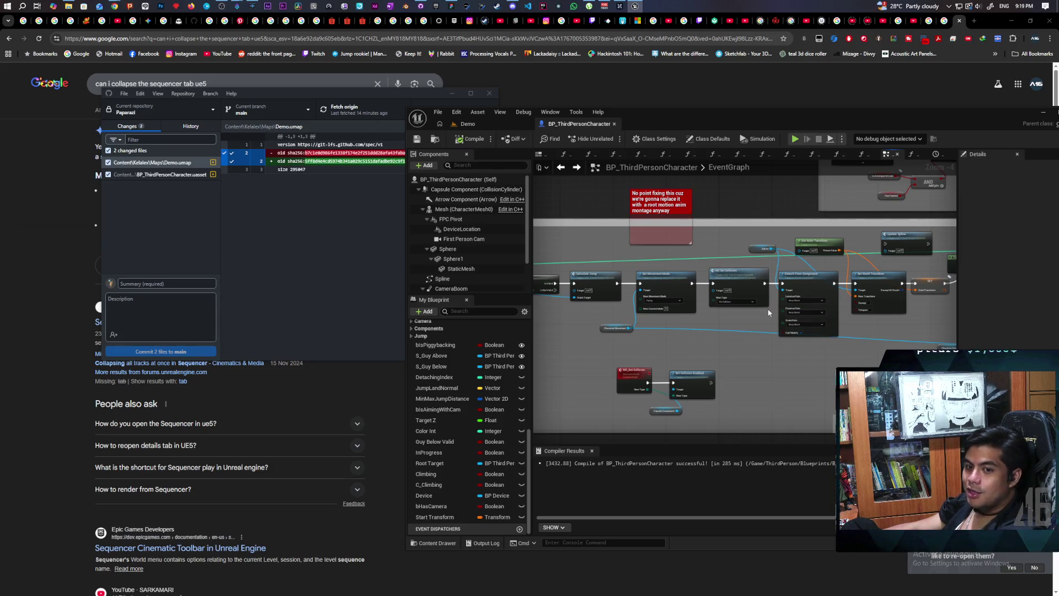
drag(758, 308, 661, 334)
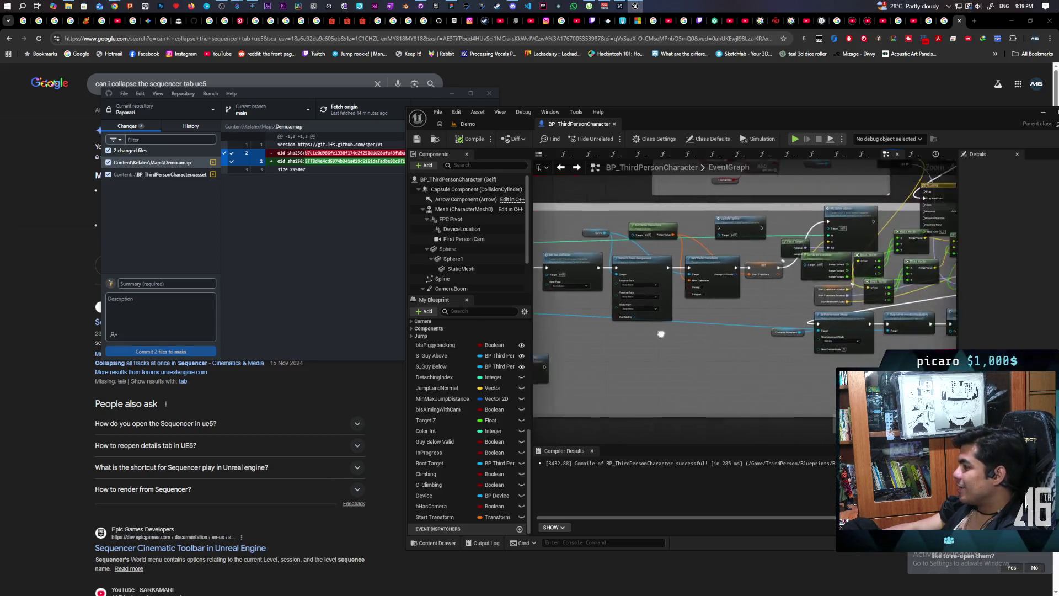
scroll(764, 336, up, 4)
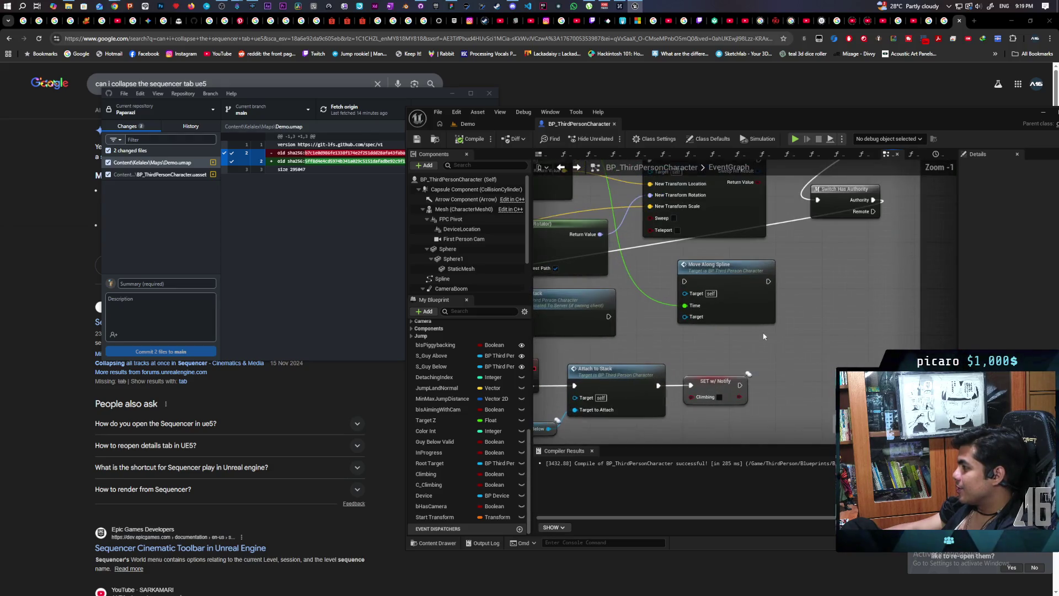
scroll(763, 336, down, 4)
scroll(765, 381, up, 4)
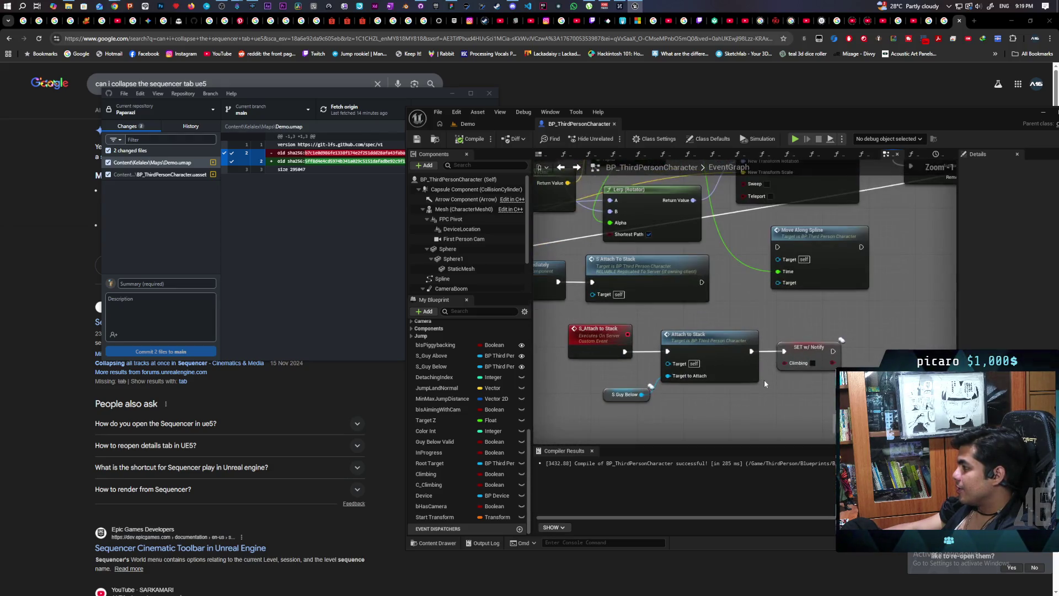
scroll(765, 378, up, 1)
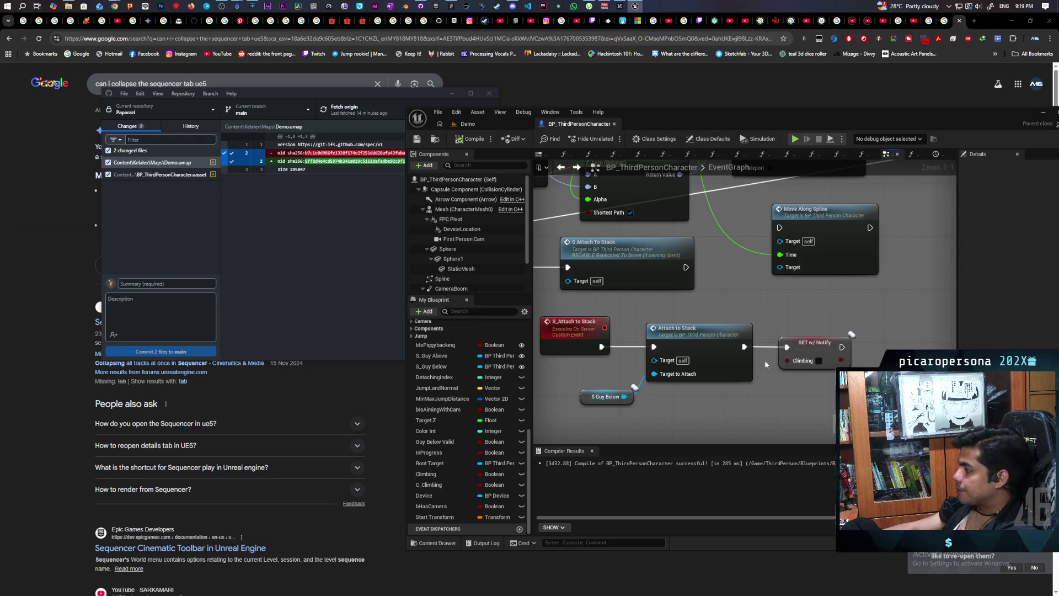
drag(802, 326, 828, 389)
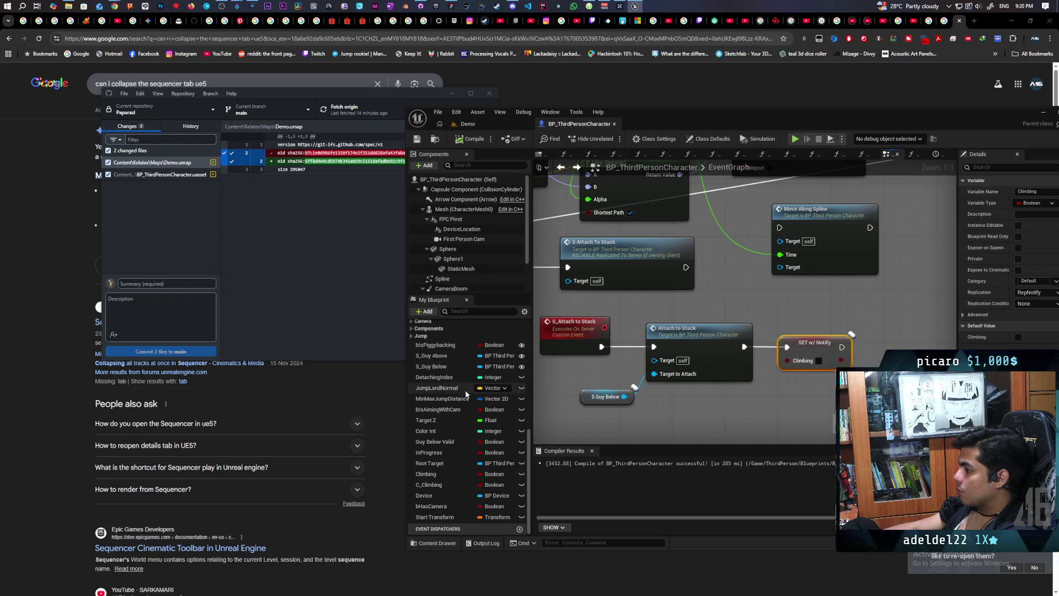
click(467, 440)
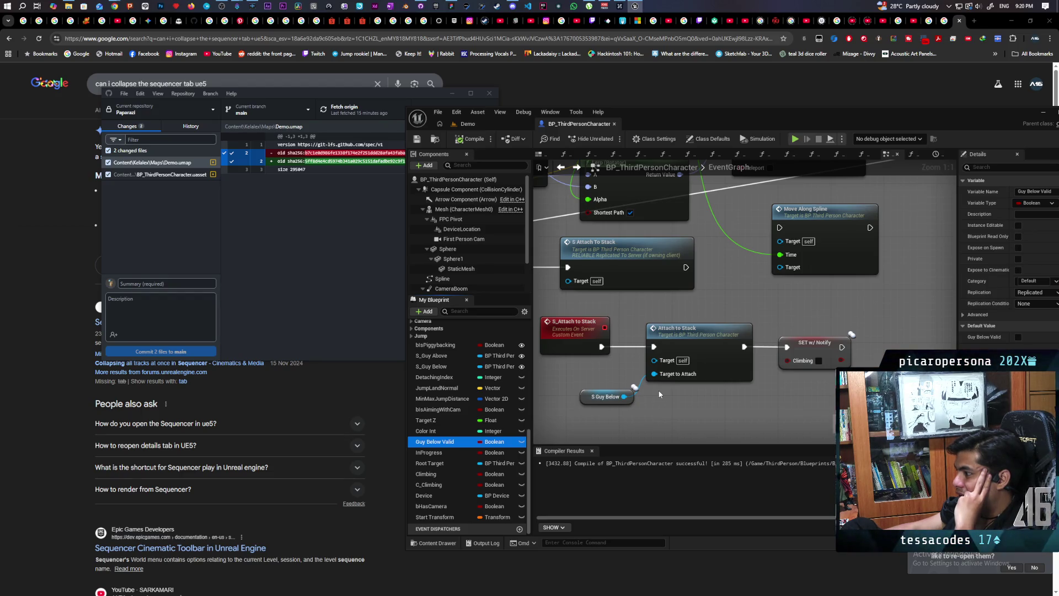
drag(796, 389, 697, 386)
scroll(698, 386, down, 1)
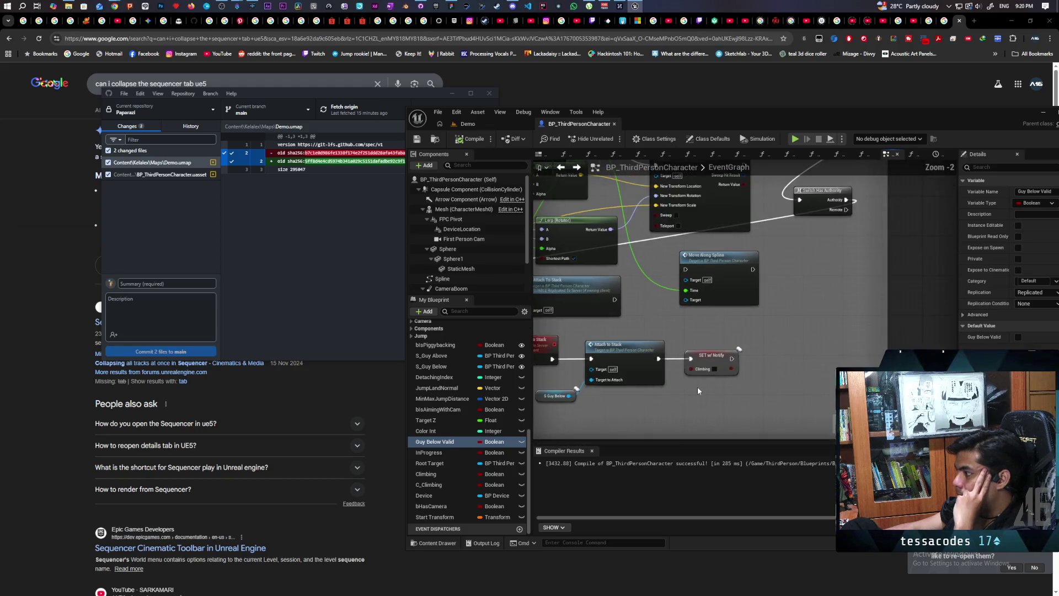
scroll(698, 386, up, 1)
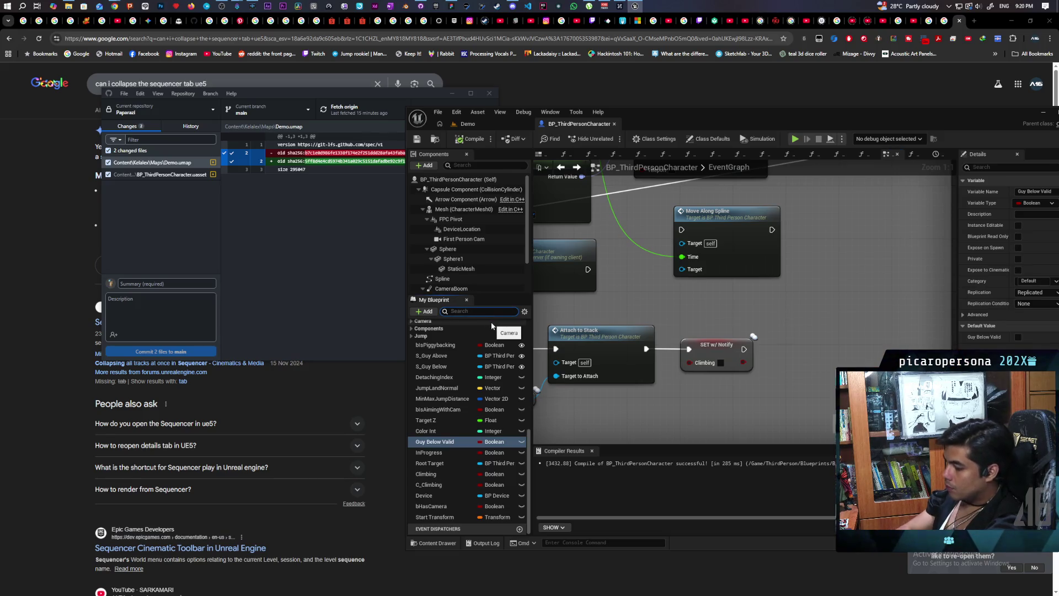
- Create a new Boolean variable named Is Sitting, then compile and save the blueprint
text(isSi)
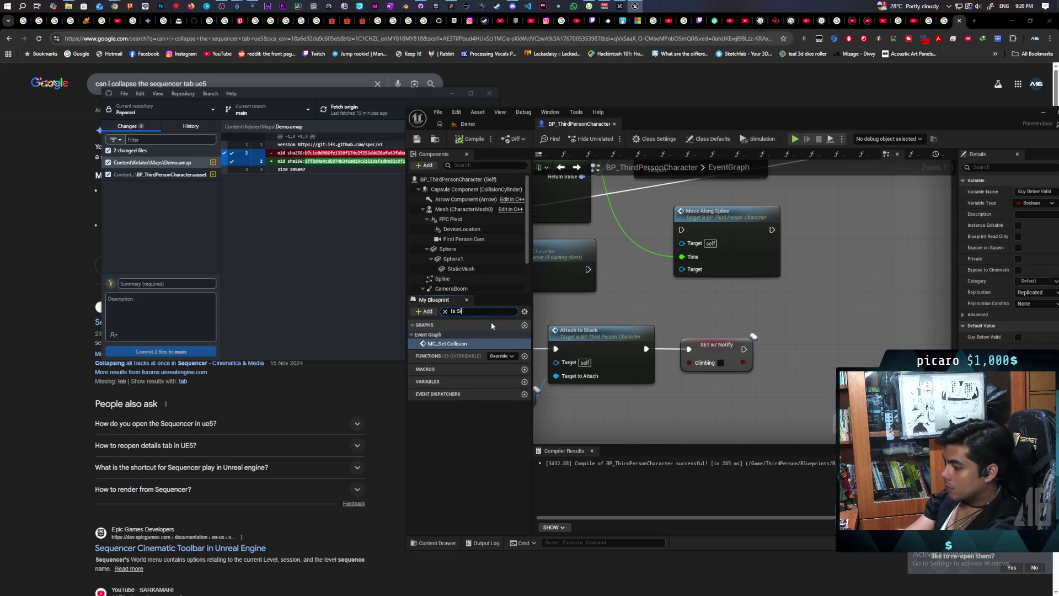
text(tting)
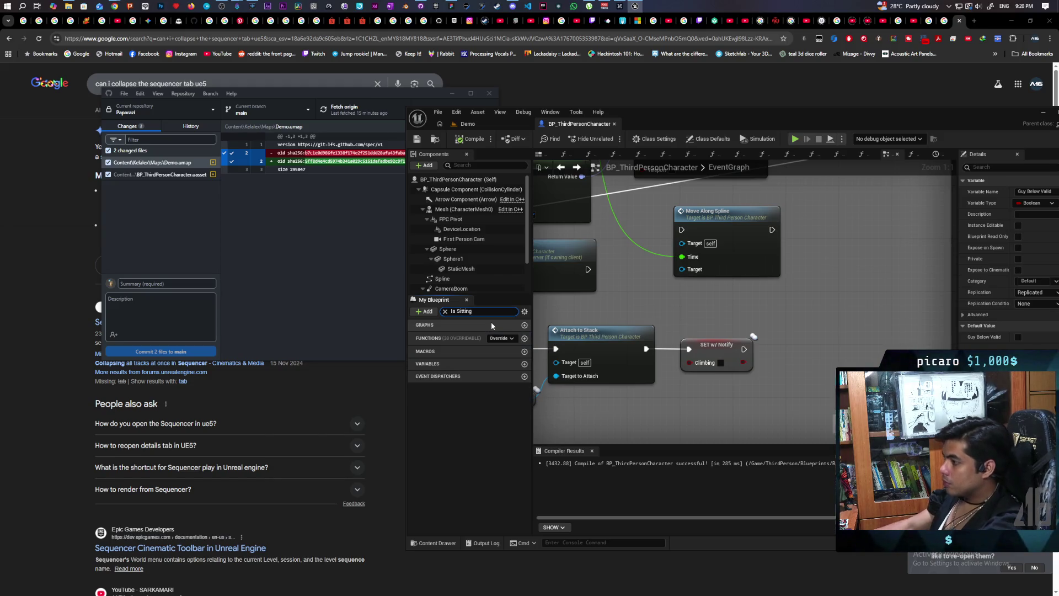
click(445, 311)
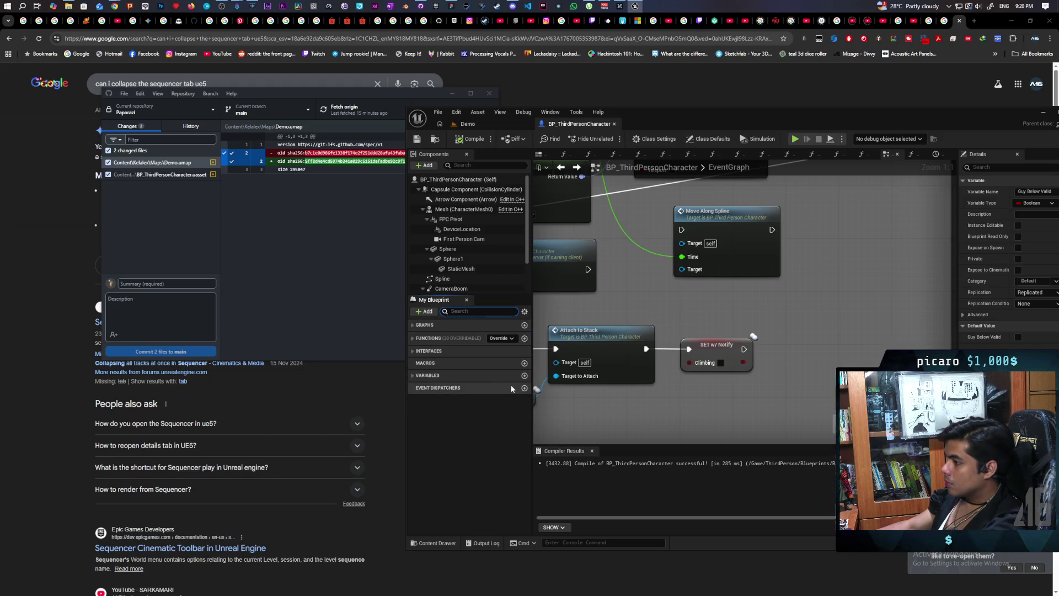
click(525, 376)
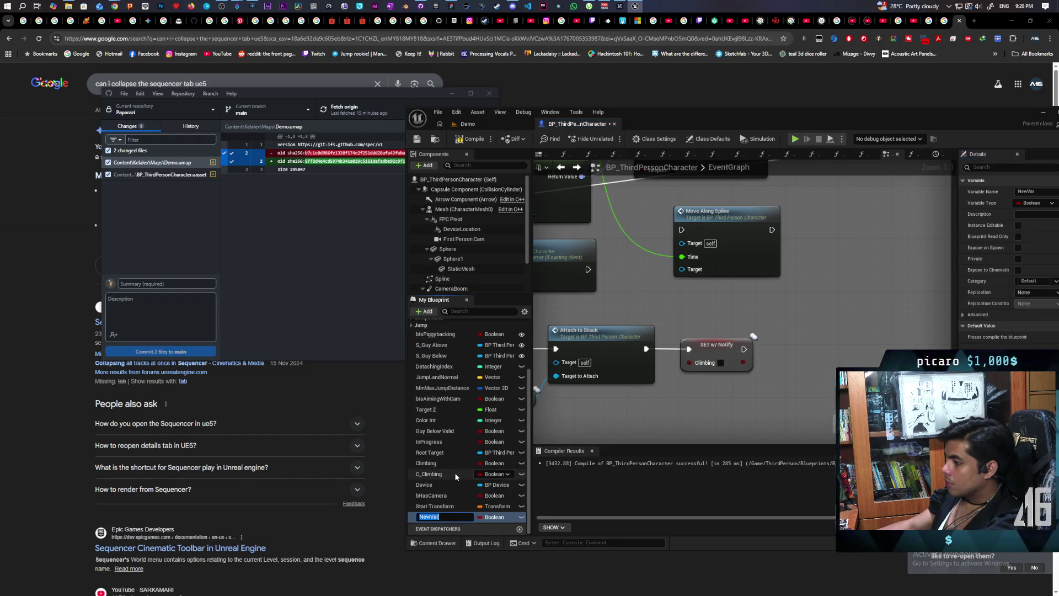
text(Is S)
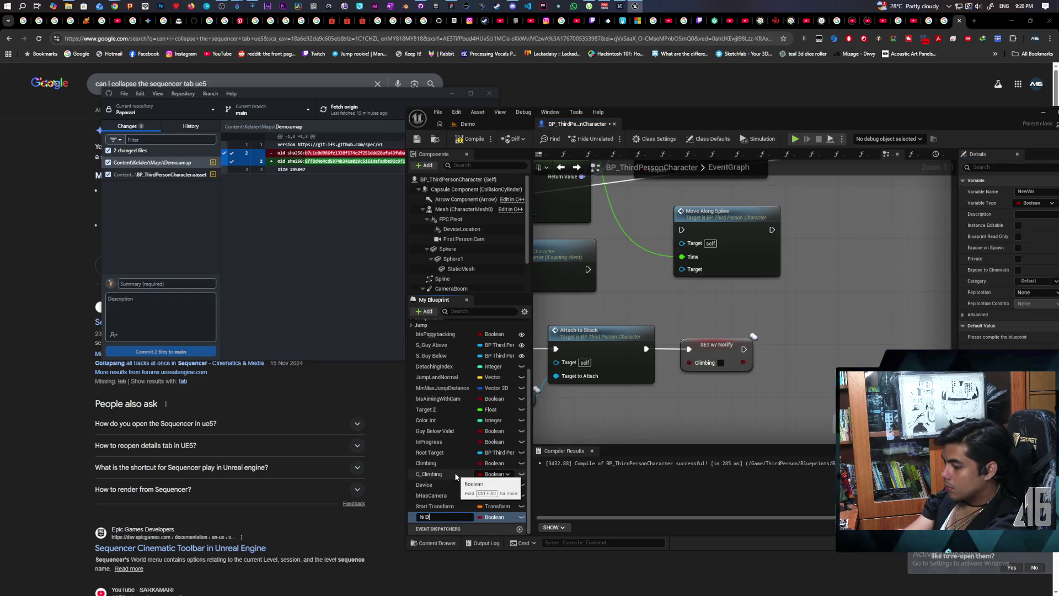
text(ir)
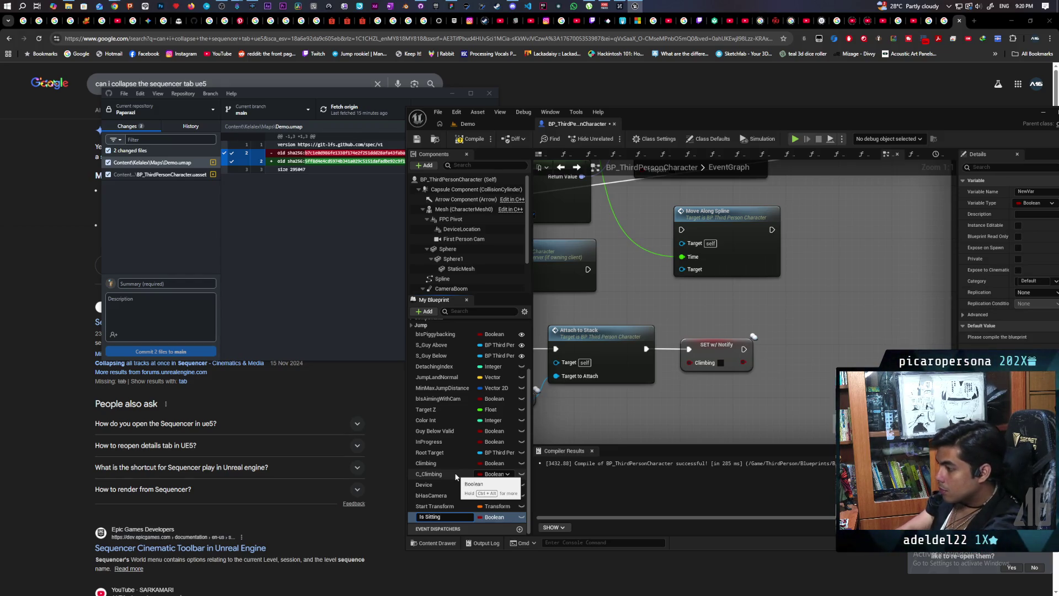
key(Return)
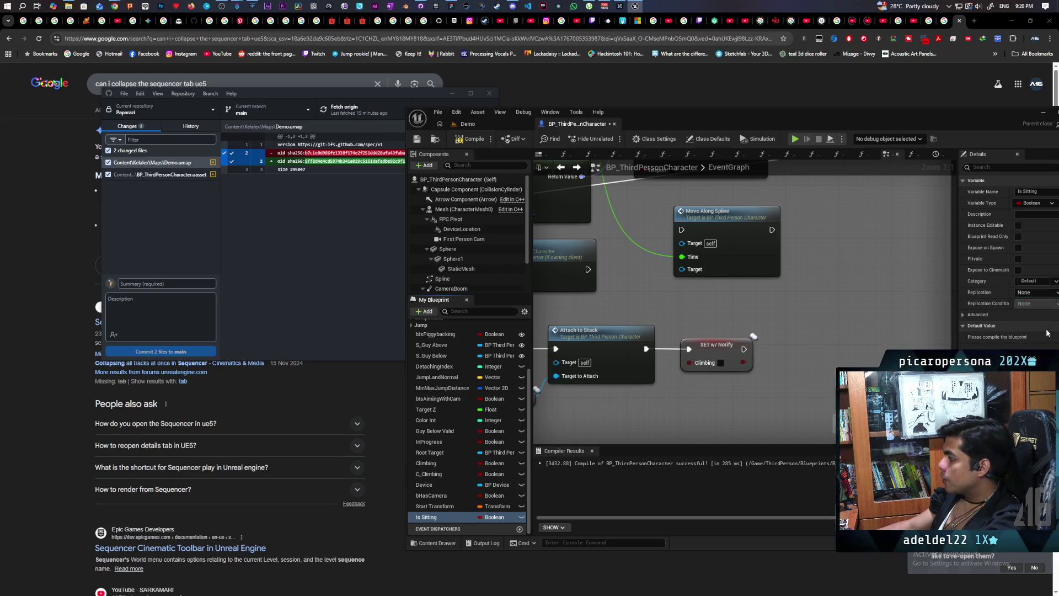
key(F7)
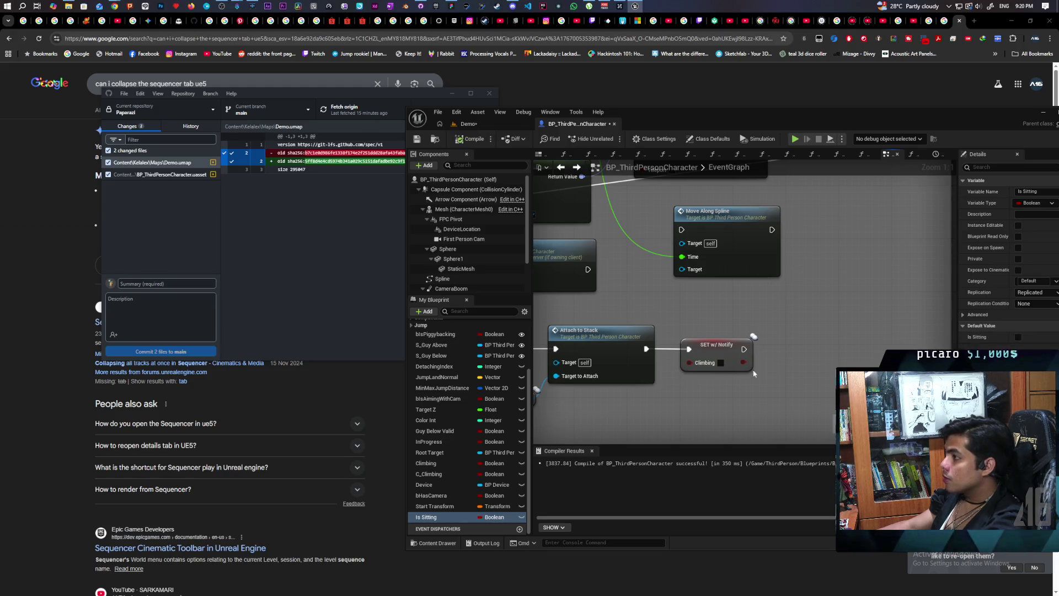
key(ctrl+s)
- Place a SET Is Sitting node after the Climbing setter, set it true, and save
mouse_move(433, 517)
mouse_down()
mouse_move(734, 436)
mouse_move(807, 360)
mouse_up()
key(q)
click(807, 362)
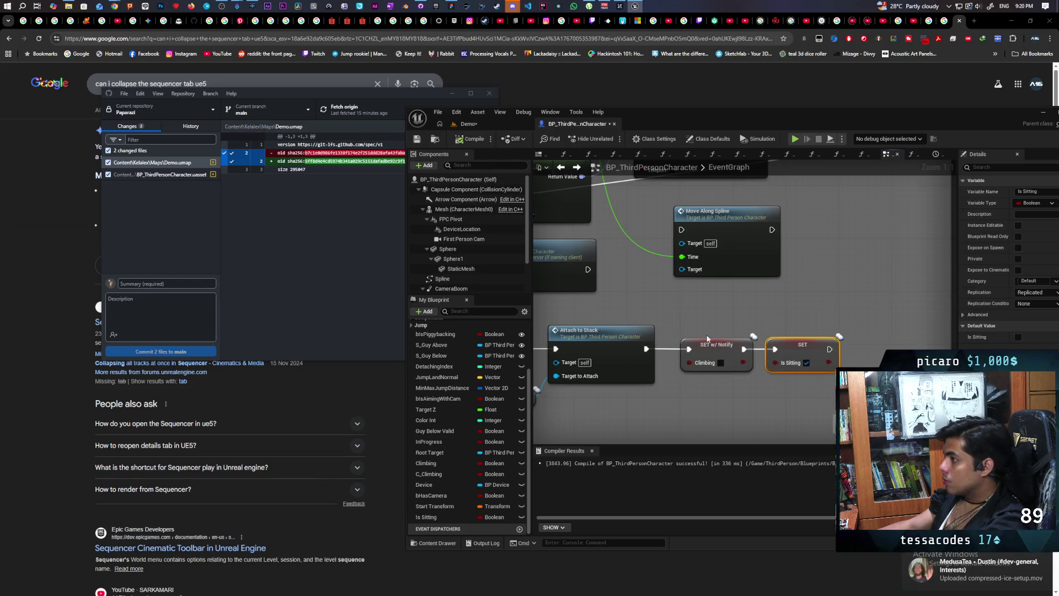
key(ctrl+shift+s)
scroll(654, 315, down, 3)
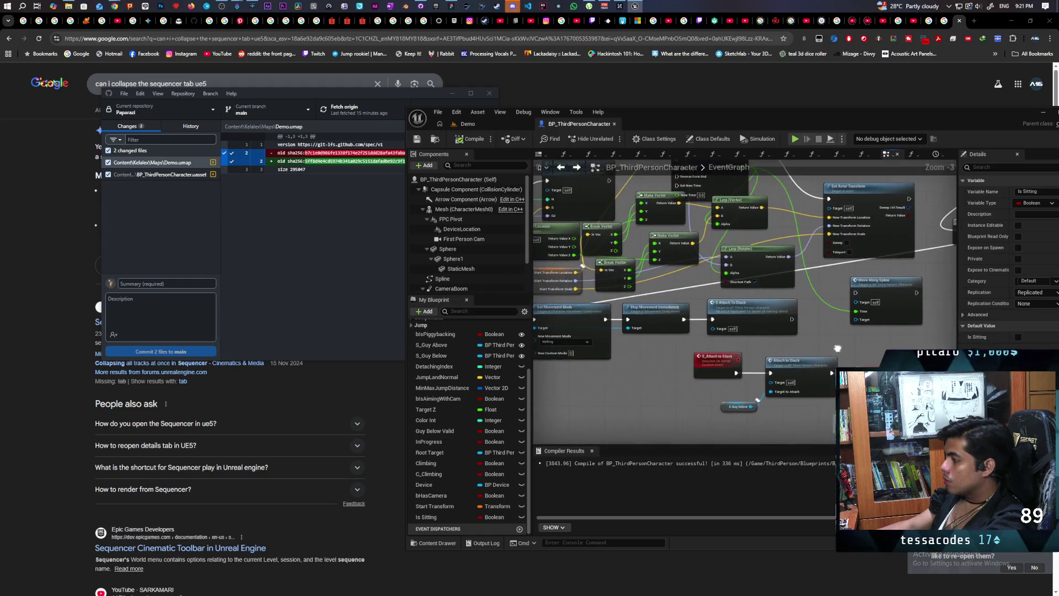
- Open the ResetPiggybackingStatus function graph and bring the end of its reset chain into view
scroll(717, 309, up, 4)
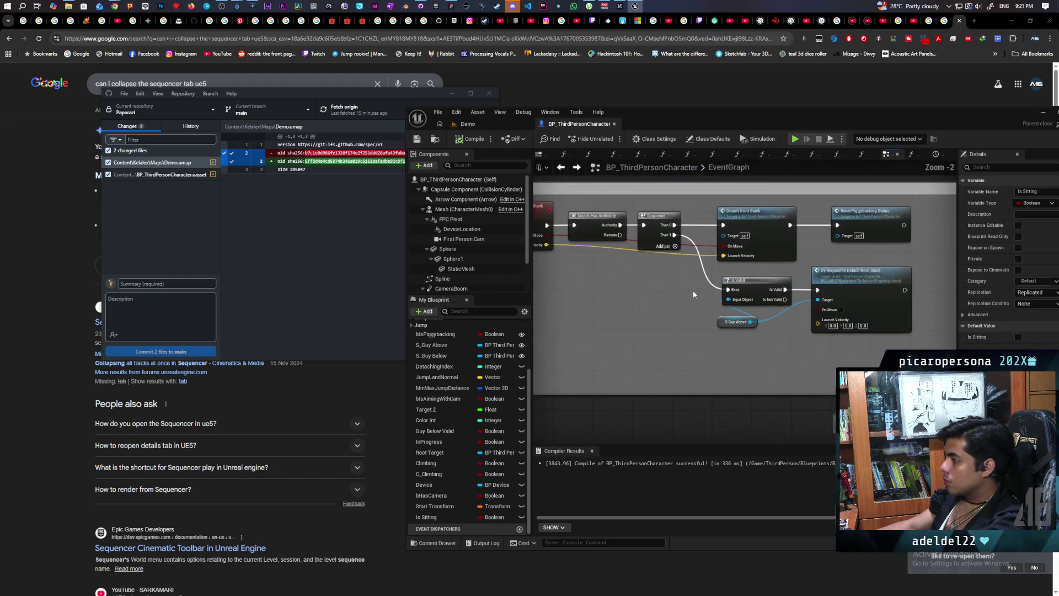
mouse_move(673, 385)
mouse_down()
mouse_move(655, 372)
mouse_move(692, 379)
mouse_move(617, 361)
mouse_move(696, 371)
mouse_move(693, 347)
mouse_move(686, 359)
mouse_move(636, 356)
mouse_up()
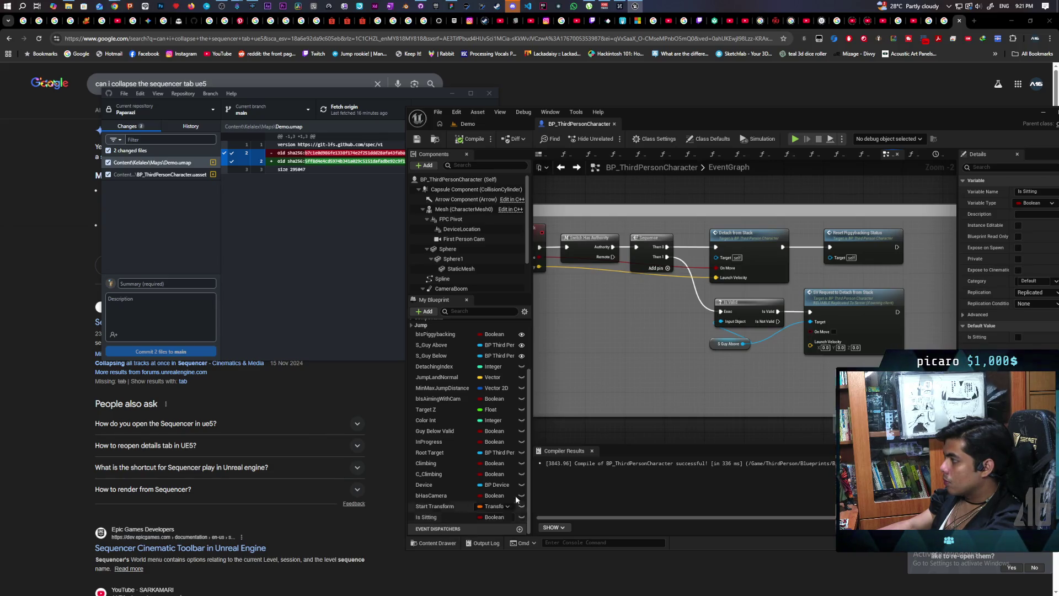
double_click(872, 247)
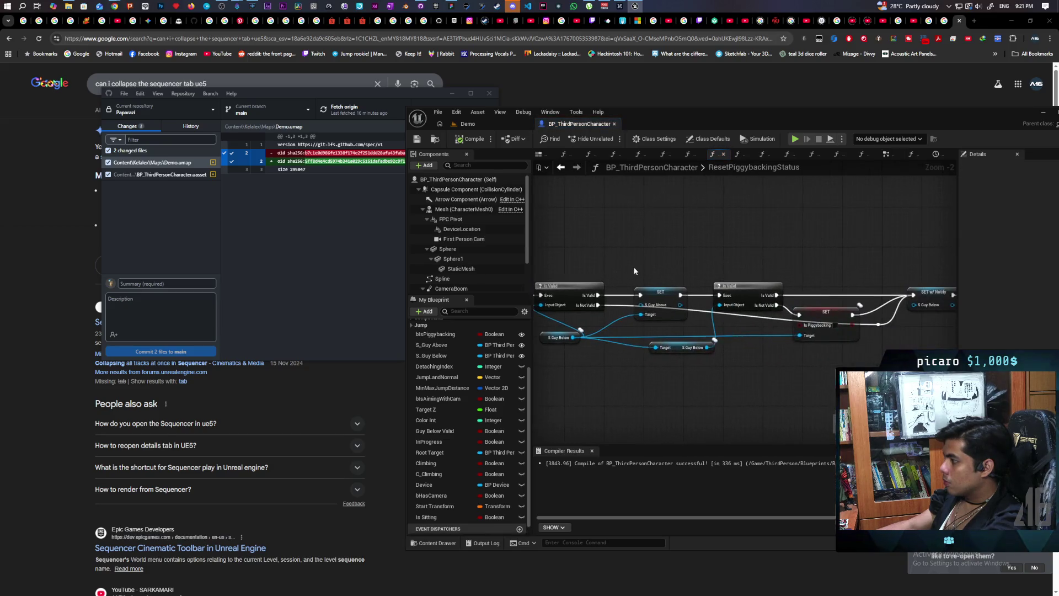
mouse_move(701, 257)
mouse_down()
mouse_move(862, 255)
mouse_move(697, 279)
mouse_move(668, 299)
mouse_up()
drag(635, 402, 690, 388)
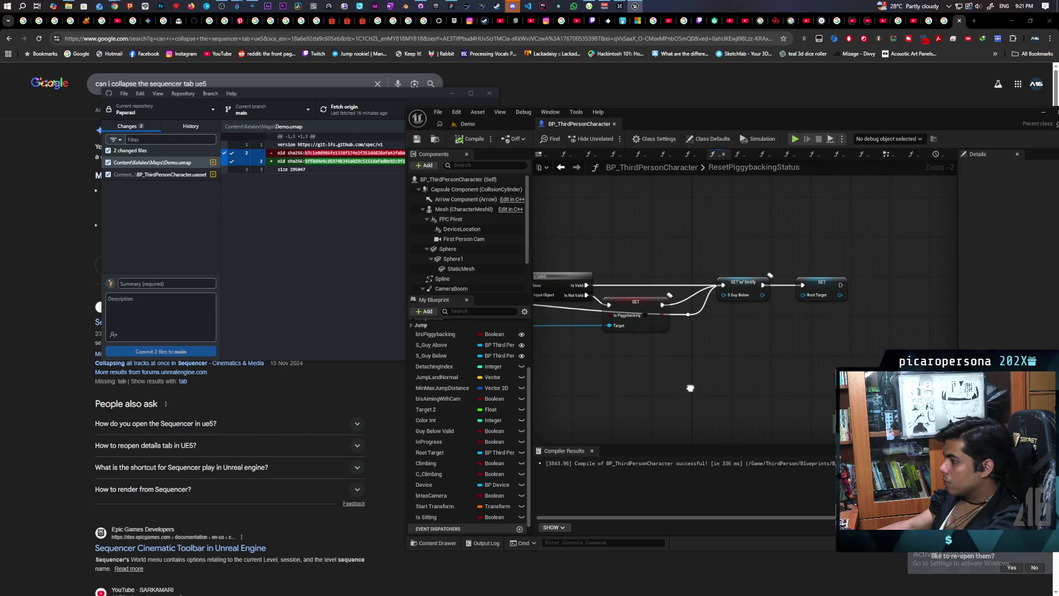
mouse_move(620, 402)
mouse_down()
mouse_move(736, 380)
mouse_move(653, 421)
mouse_up()
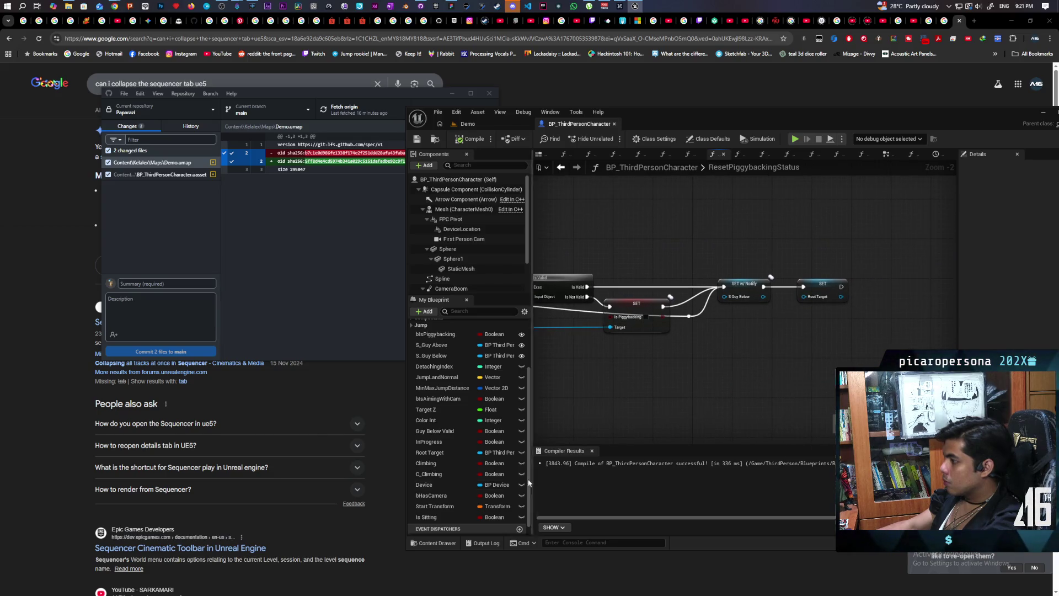
- Add a SET Is Sitting node after the Root Target reset, compile and save, then check the mesh's animation settings
click(494, 517)
drag(841, 289, 841, 288)
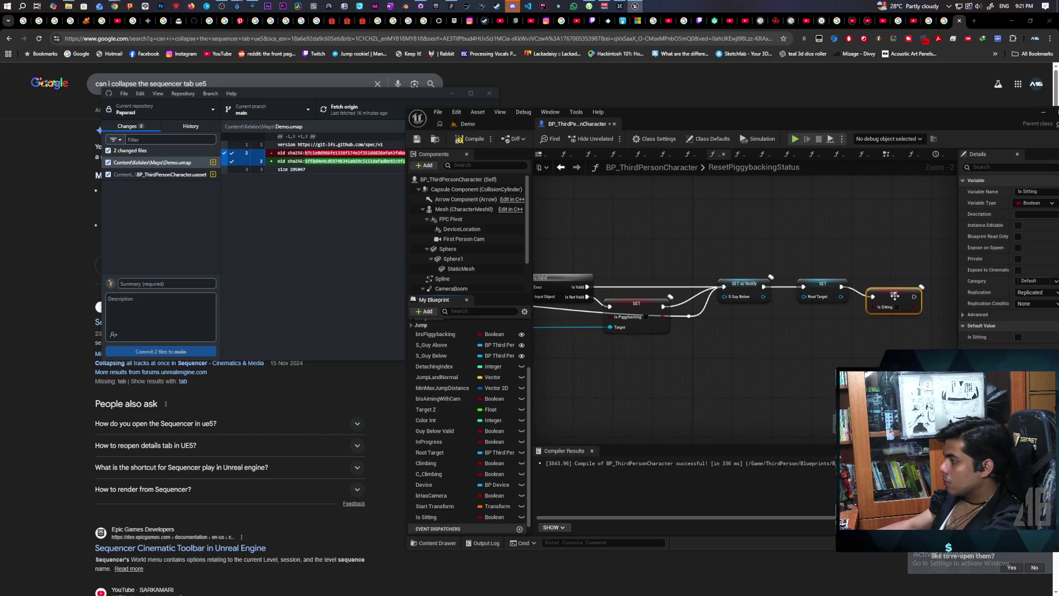
click(472, 139)
key(ctrl+s)
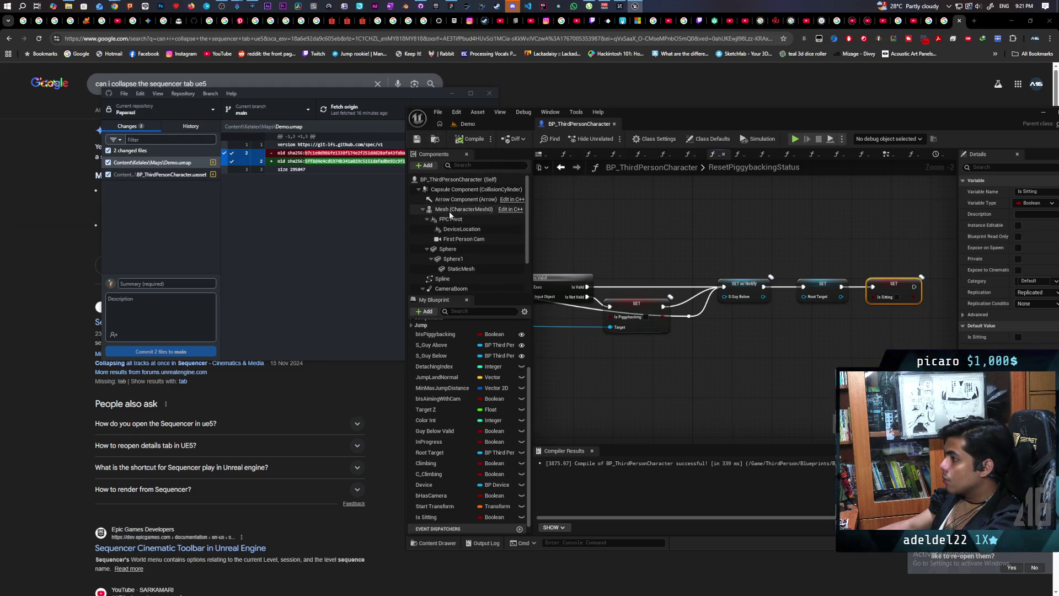
click(451, 210)
drag(957, 129, 776, 152)
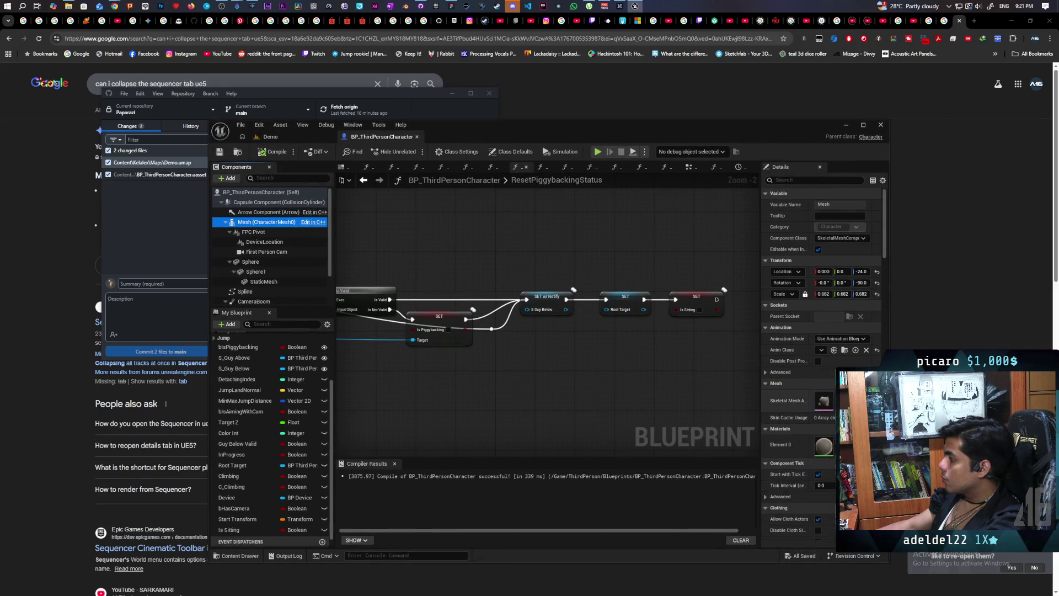
- Open the mesh's ABP_Oni animation blueprint at its event graph
click(845, 350)
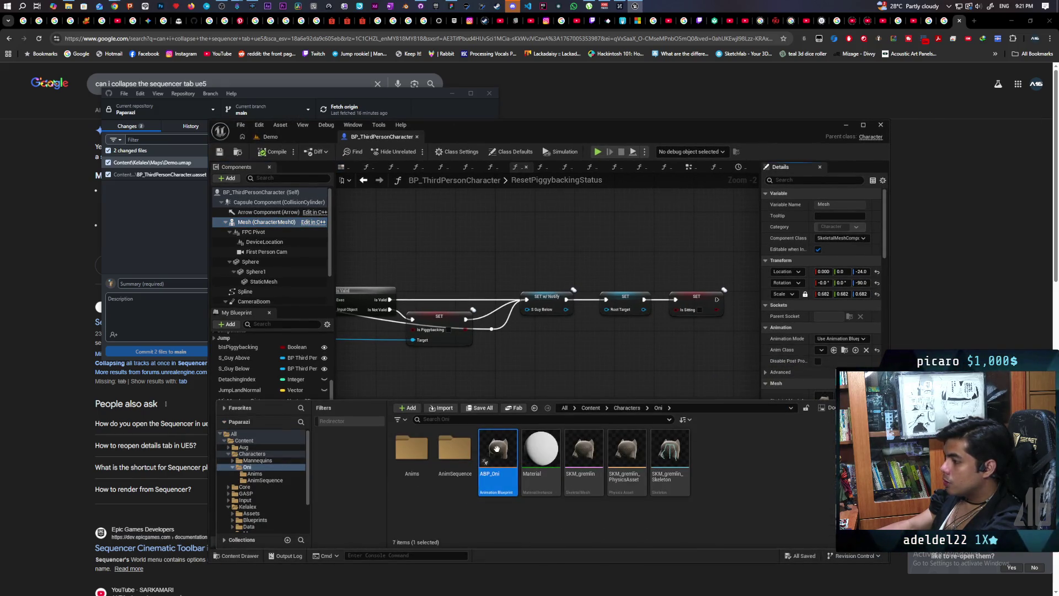
double_click(502, 452)
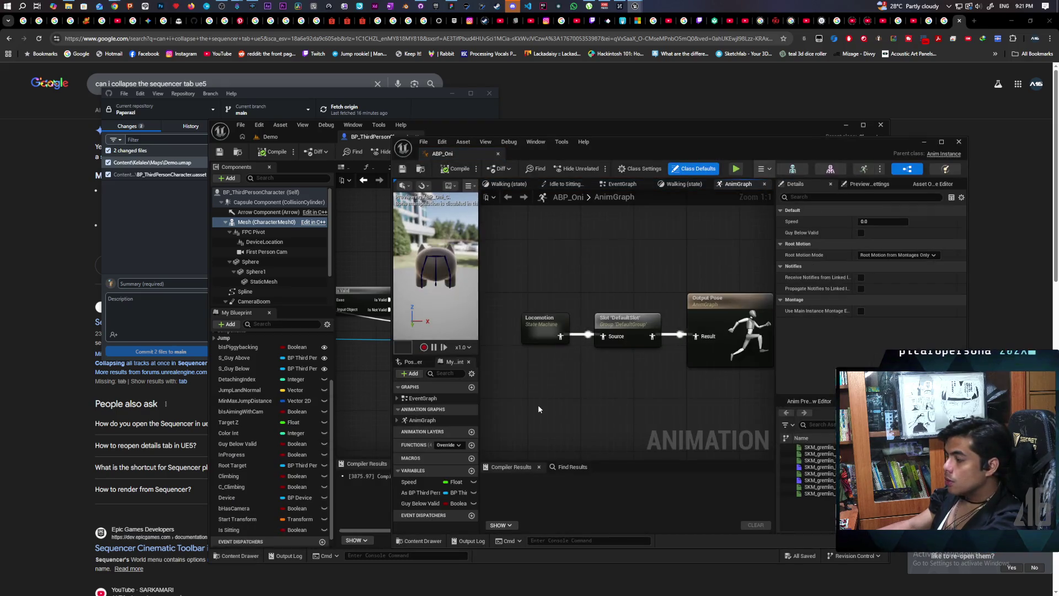
scroll(539, 409, down, 5)
click(614, 184)
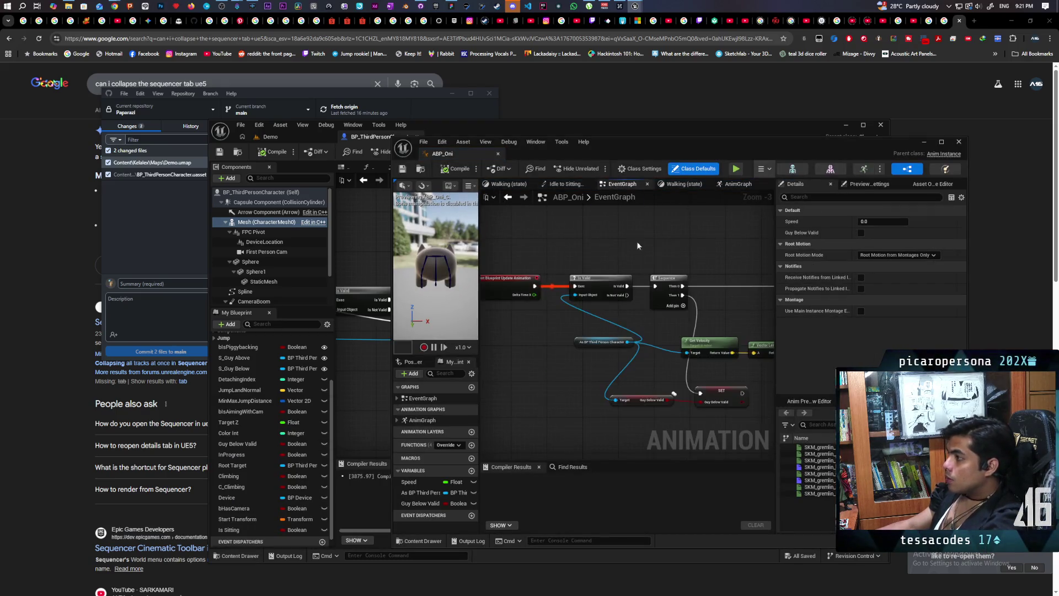
- Replace the Guy Below Valid getter with the character's Is Sitting getter feeding the setter
drag(595, 314, 675, 345)
scroll(547, 311, down, 1)
drag(583, 280, 529, 376)
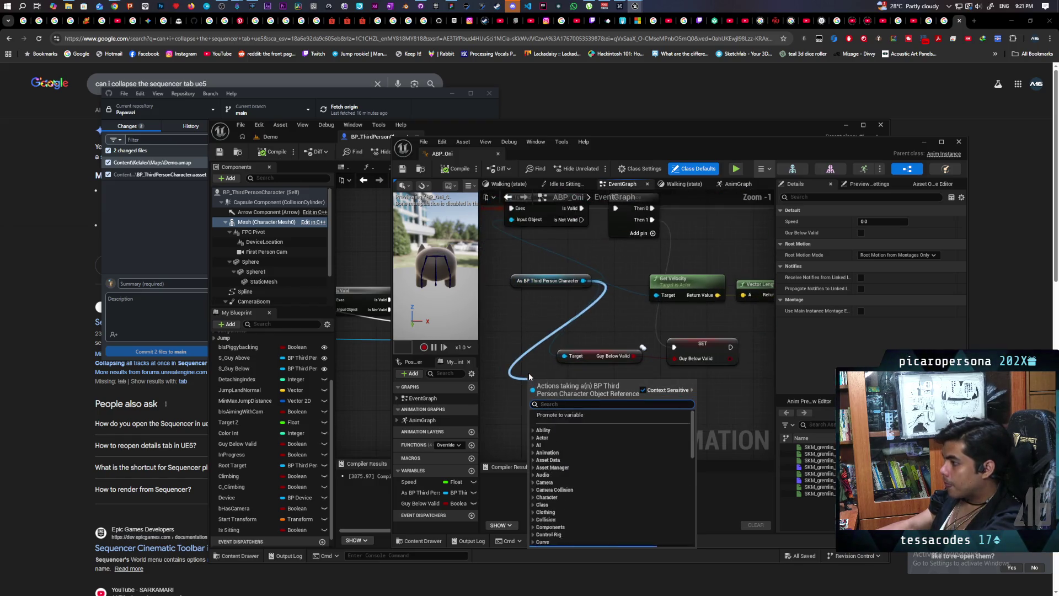
text(is sitting)
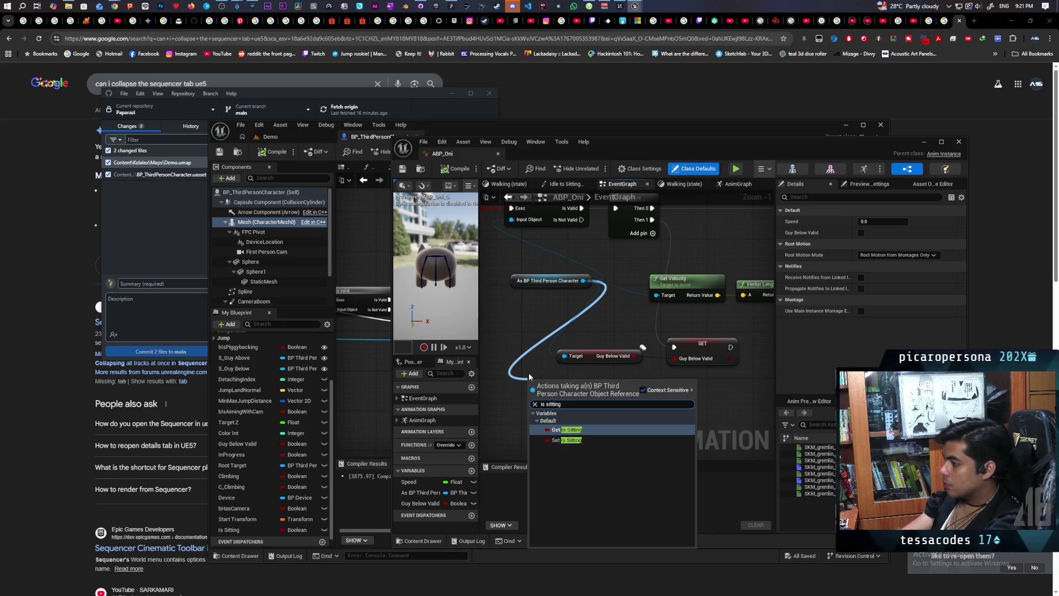
key(Return)
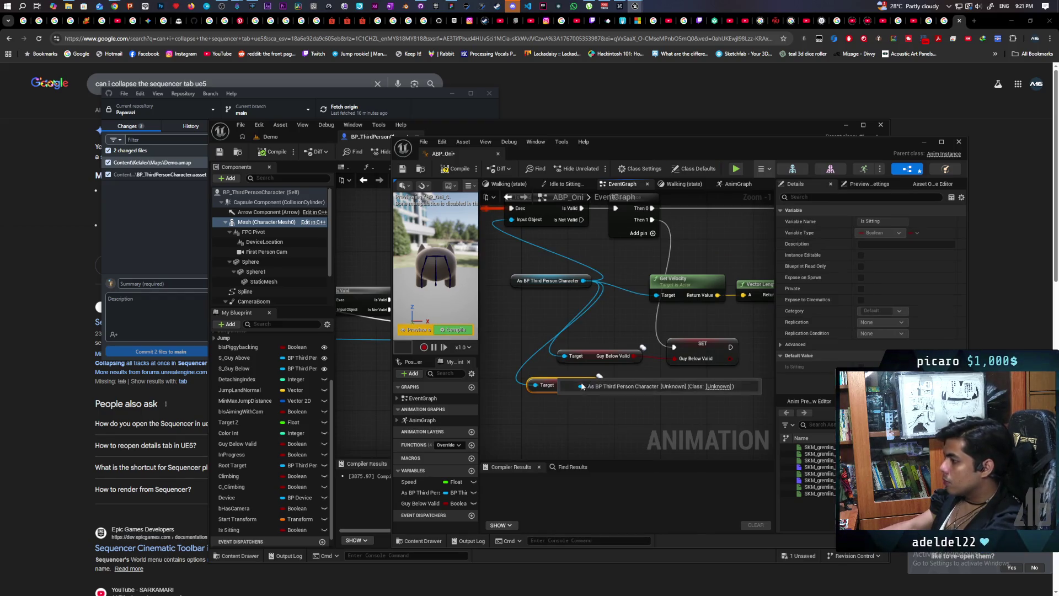
drag(593, 386, 674, 359)
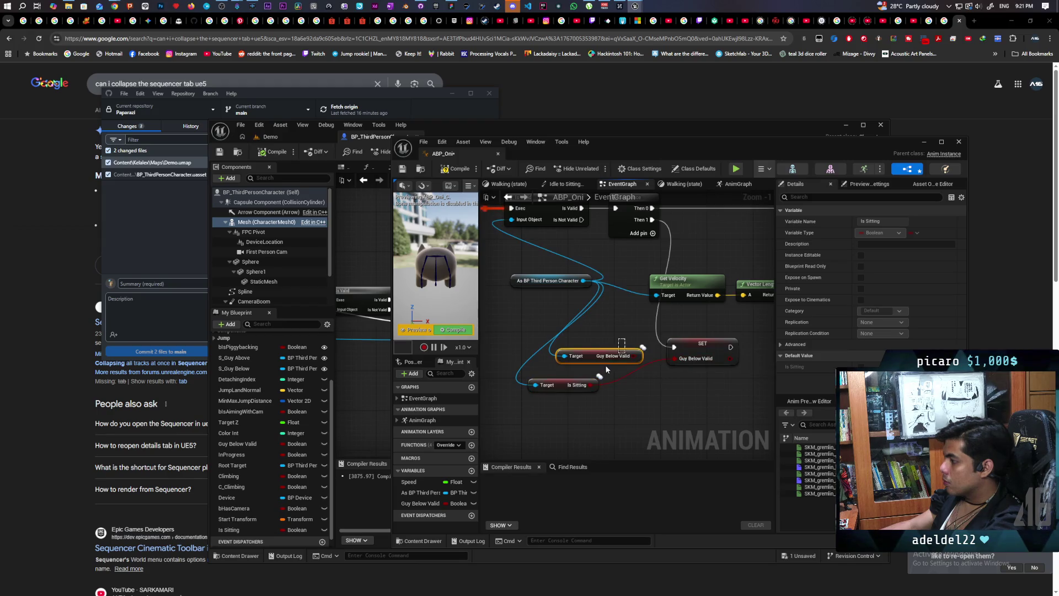
key(Delete)
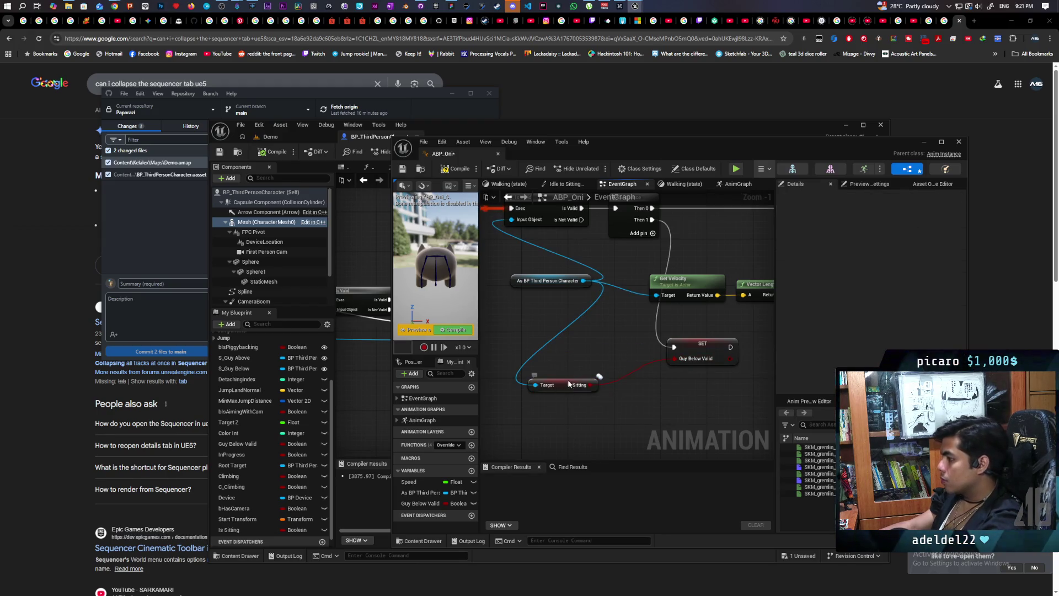
drag(570, 385, 590, 366)
- Rename the Guy Below Valid variable to Is Sitting, compile ABP_Oni, and return to Demo
click(708, 358)
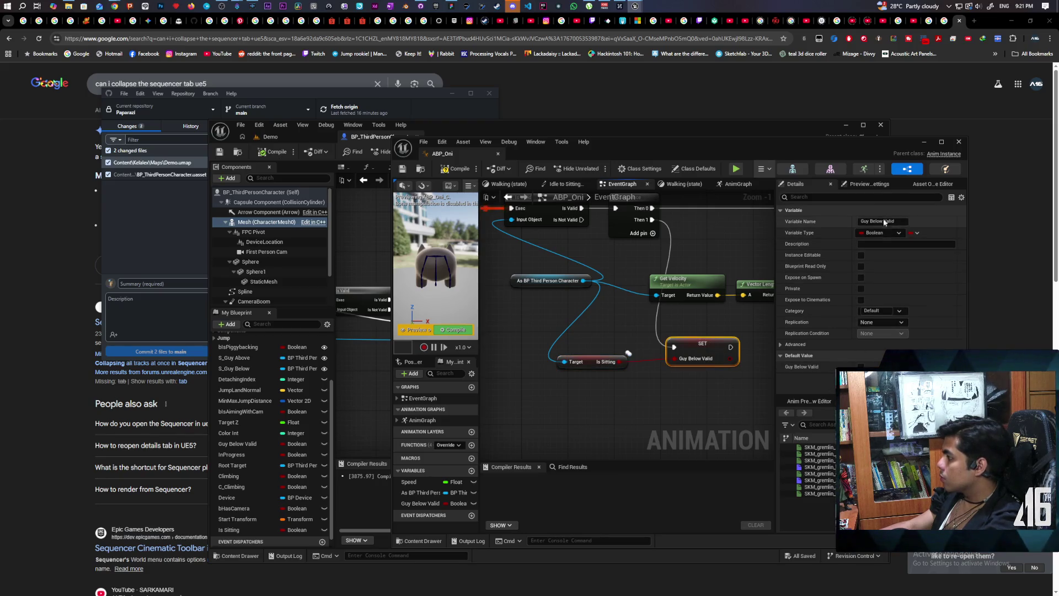
text(Is)
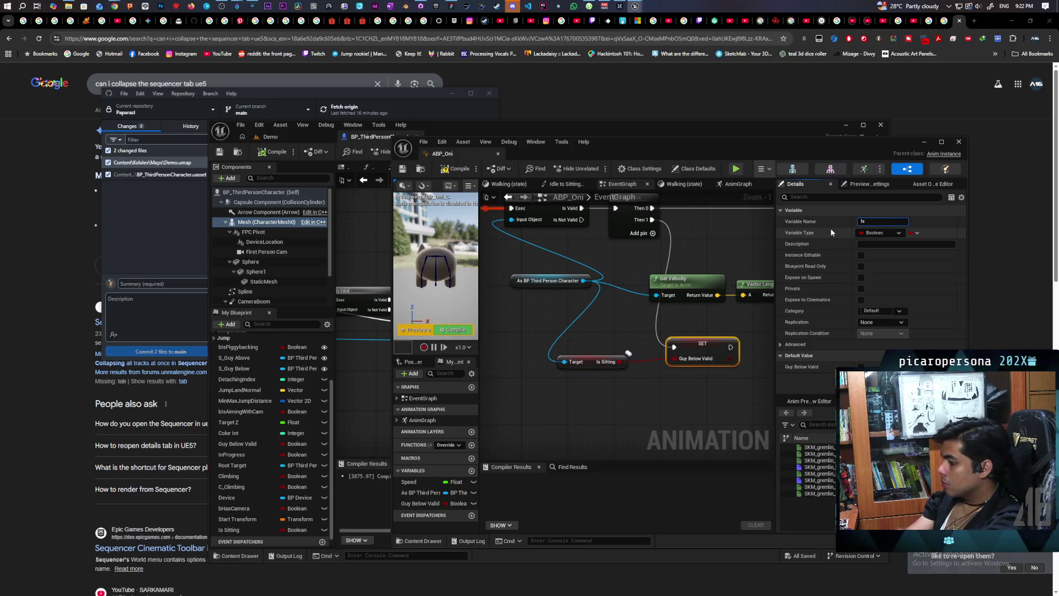
text( Sitting)
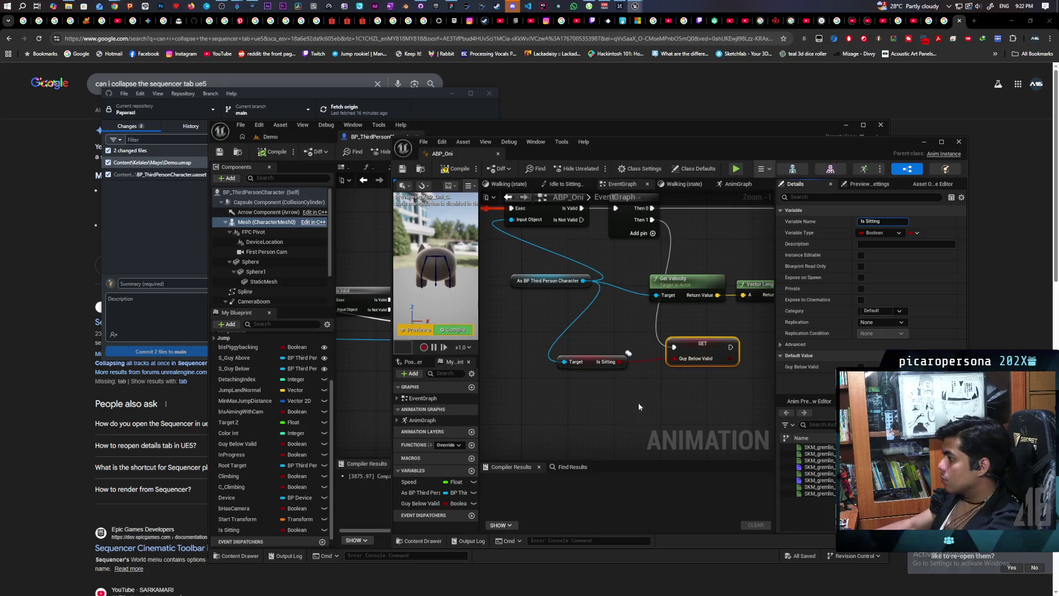
key(Return)
click(445, 170)
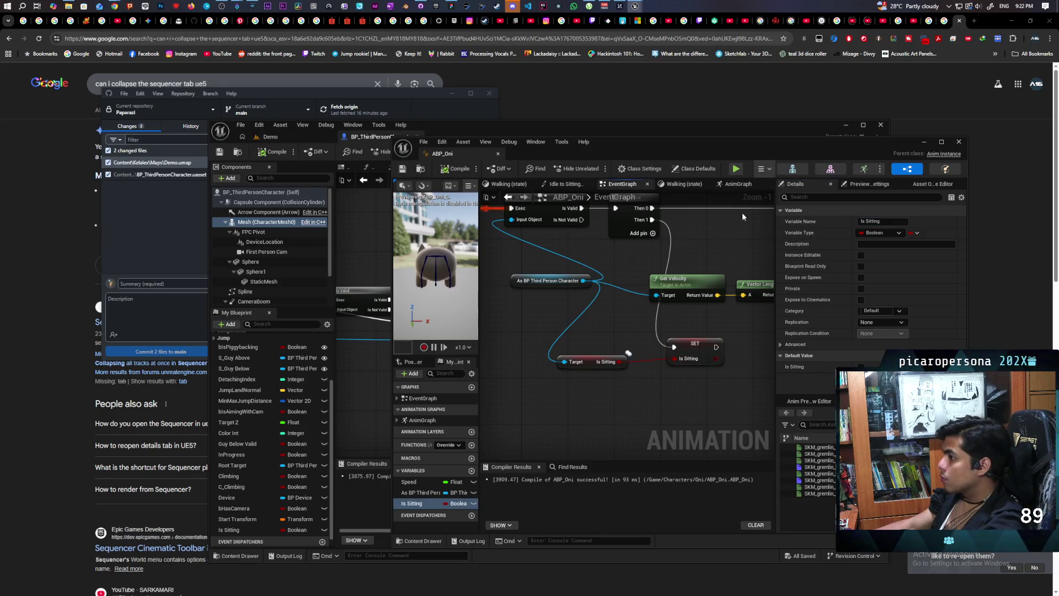
click(925, 142)
click(271, 136)
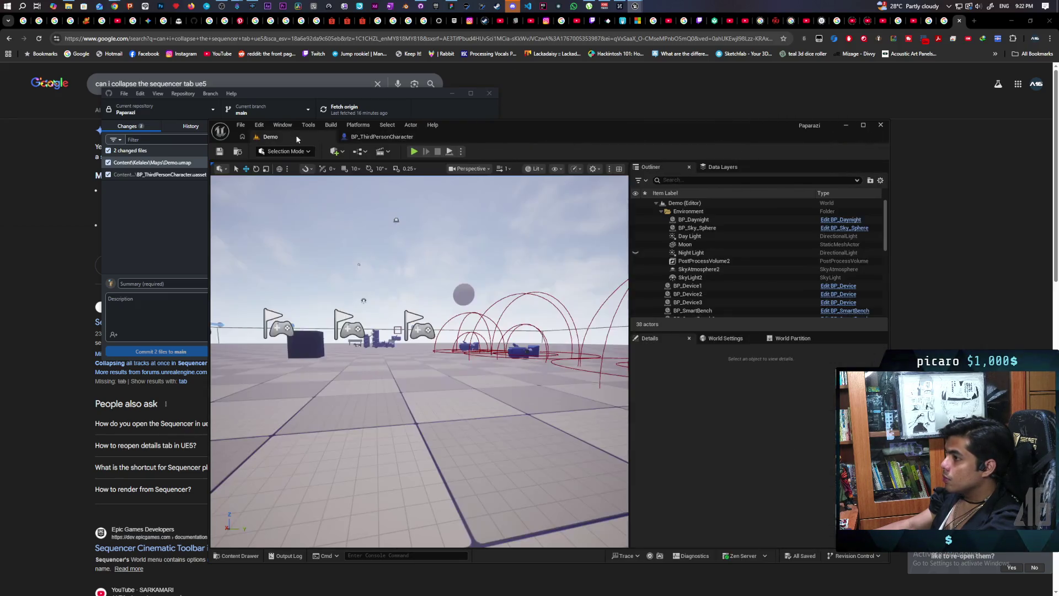
- Start a two-client play session and walk the black cat onto the red character
drag(295, 135, 707, 121)
click(623, 123)
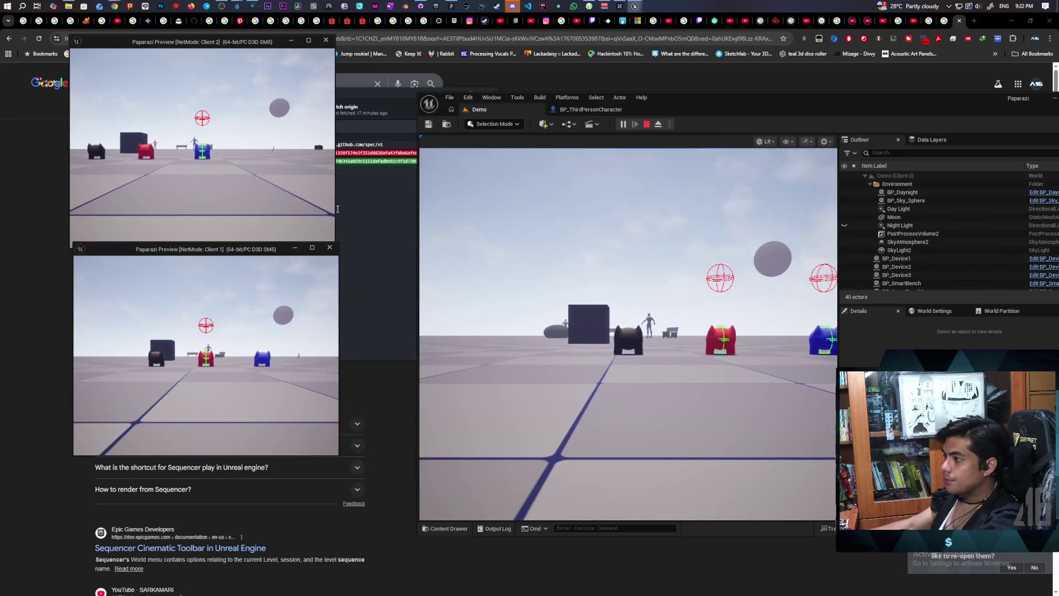
click(551, 303)
key(w)
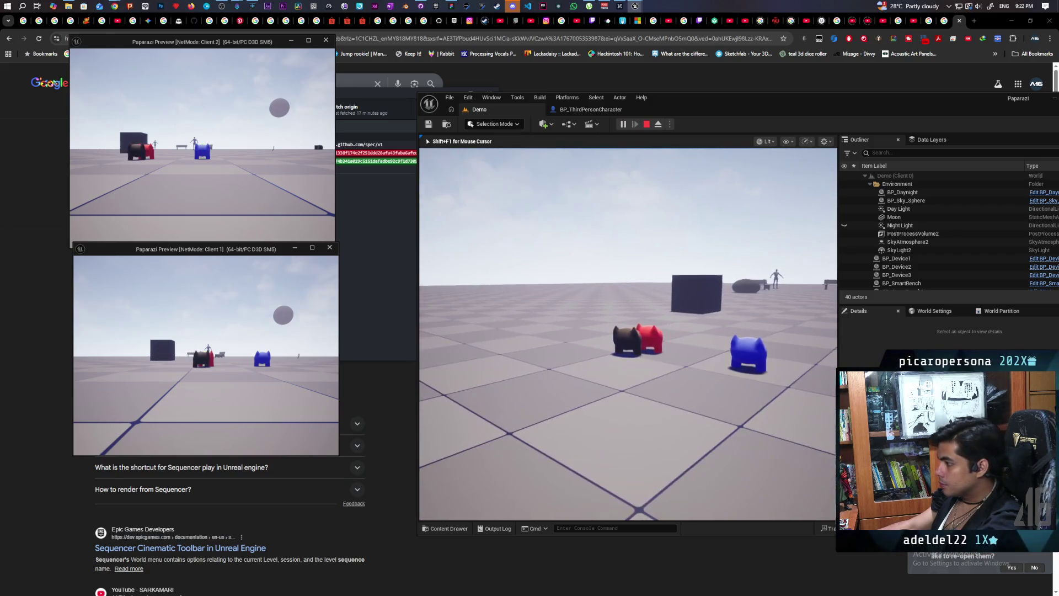
key(w)
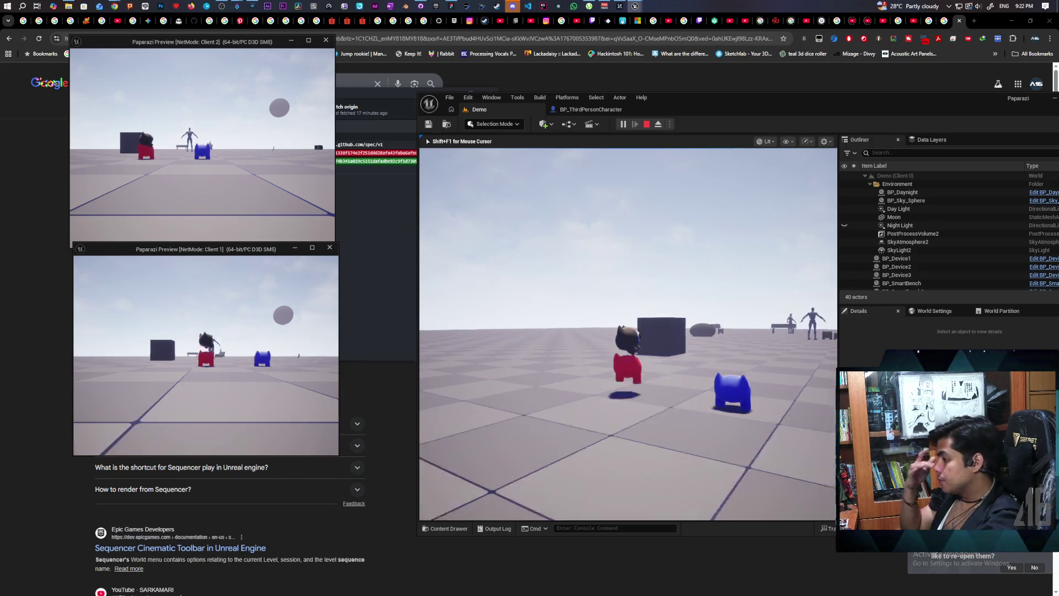
key(s)
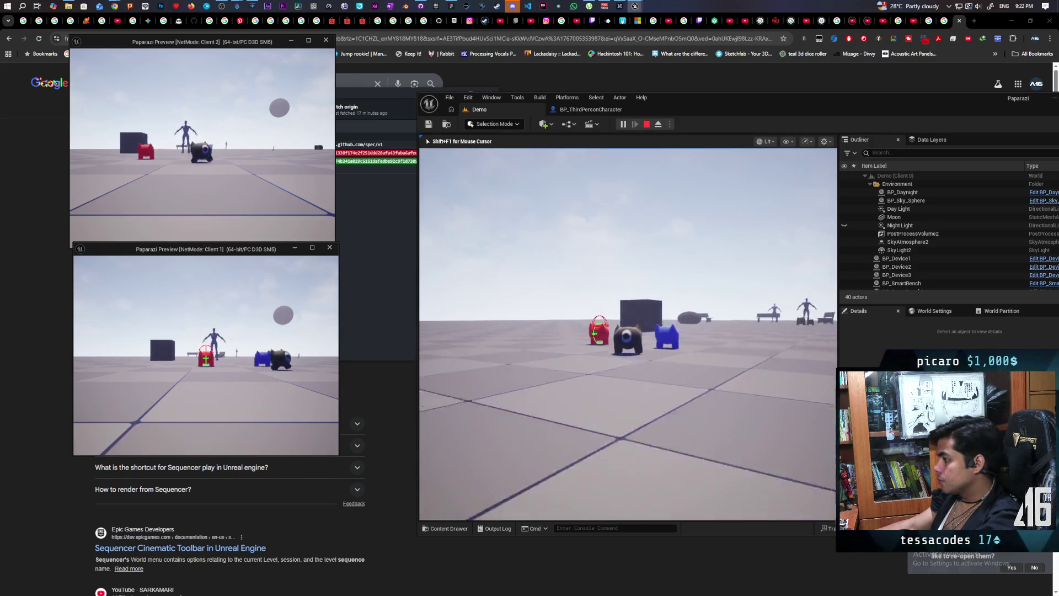
key(w)
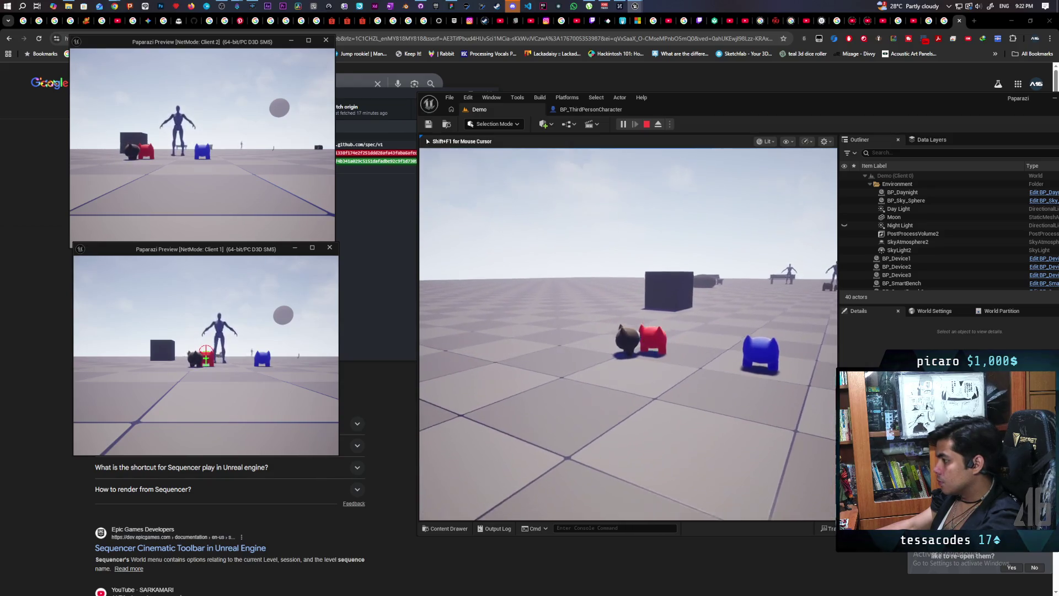
key(w)
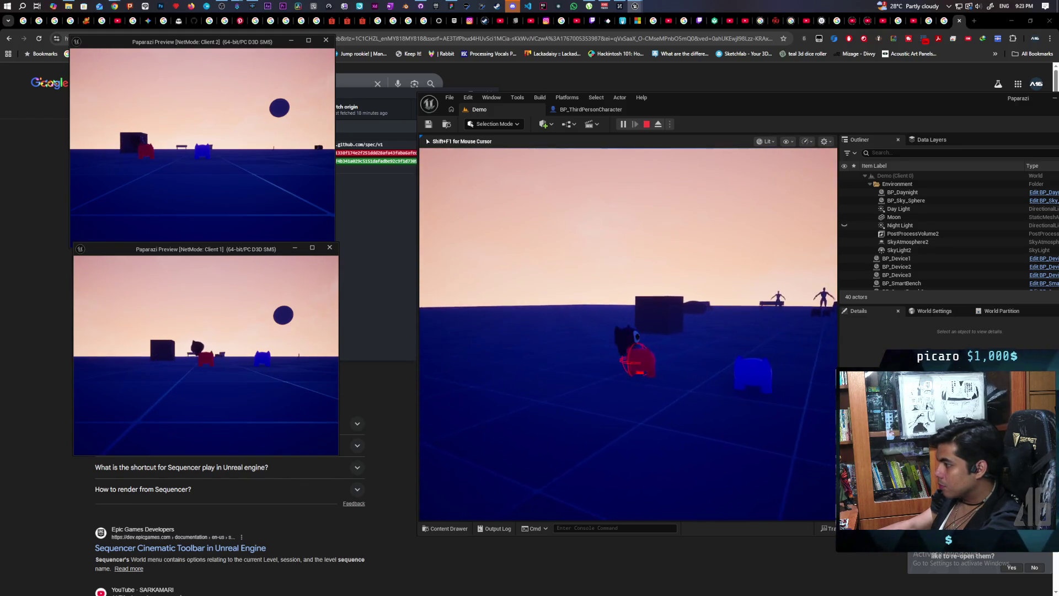
- Switch between Client 2 and Client 1, take out Client 1's smartphone, and stop the session
click(195, 185)
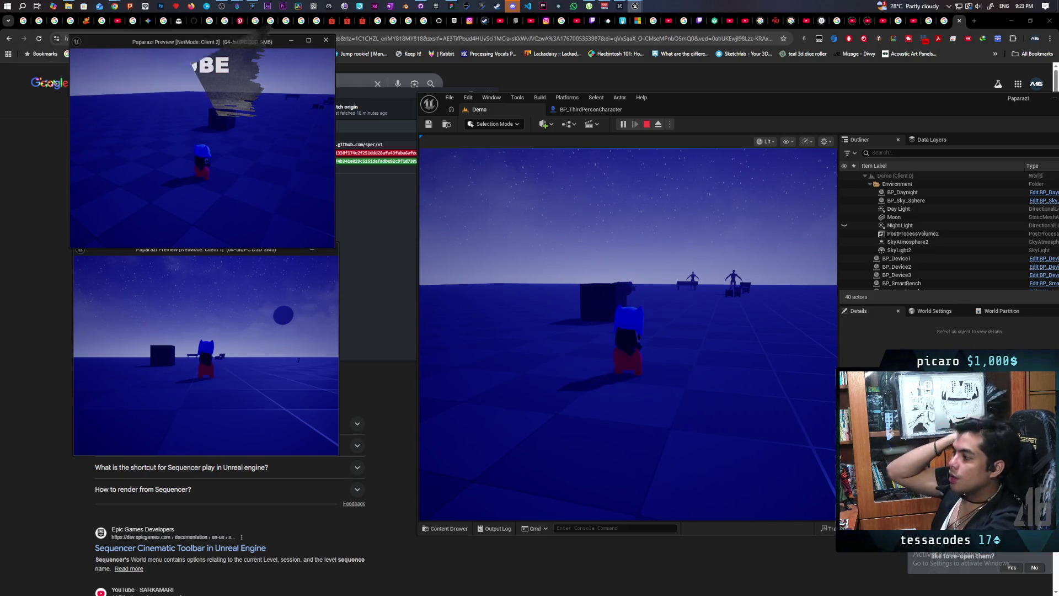
click(206, 354)
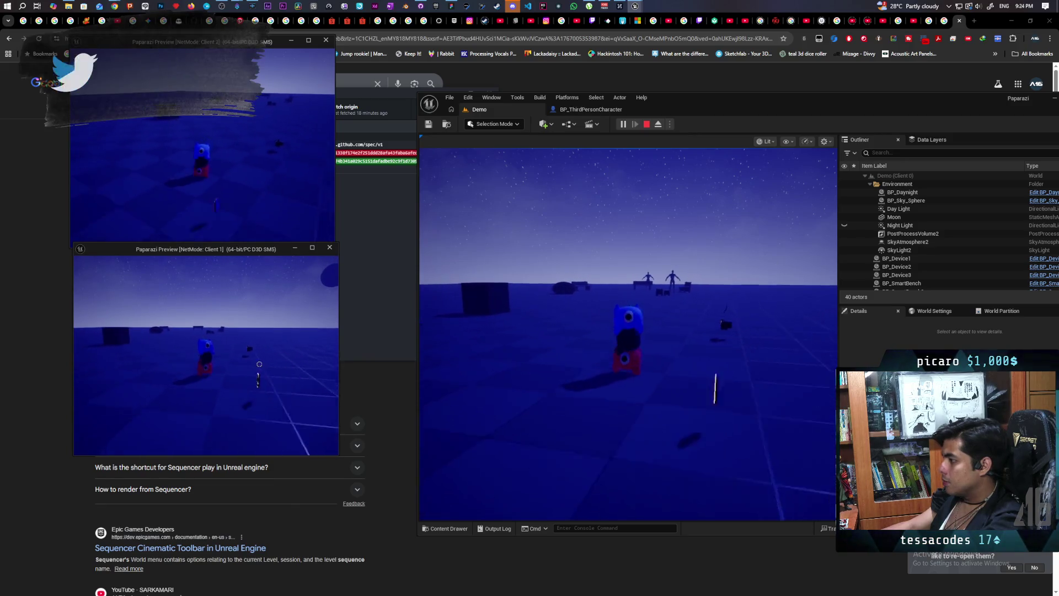
right_click(204, 350)
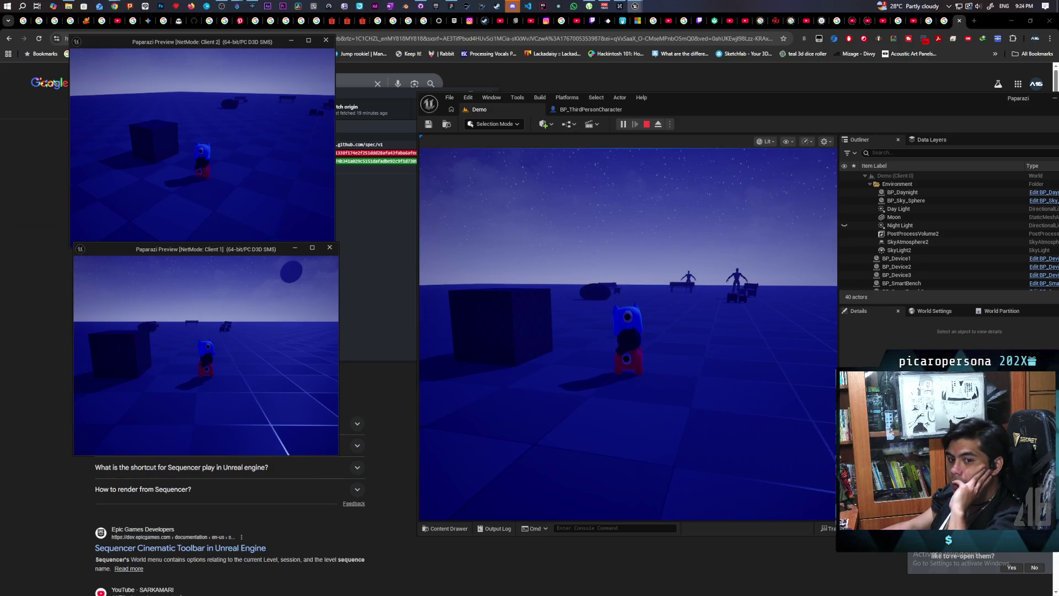
key(Escape)
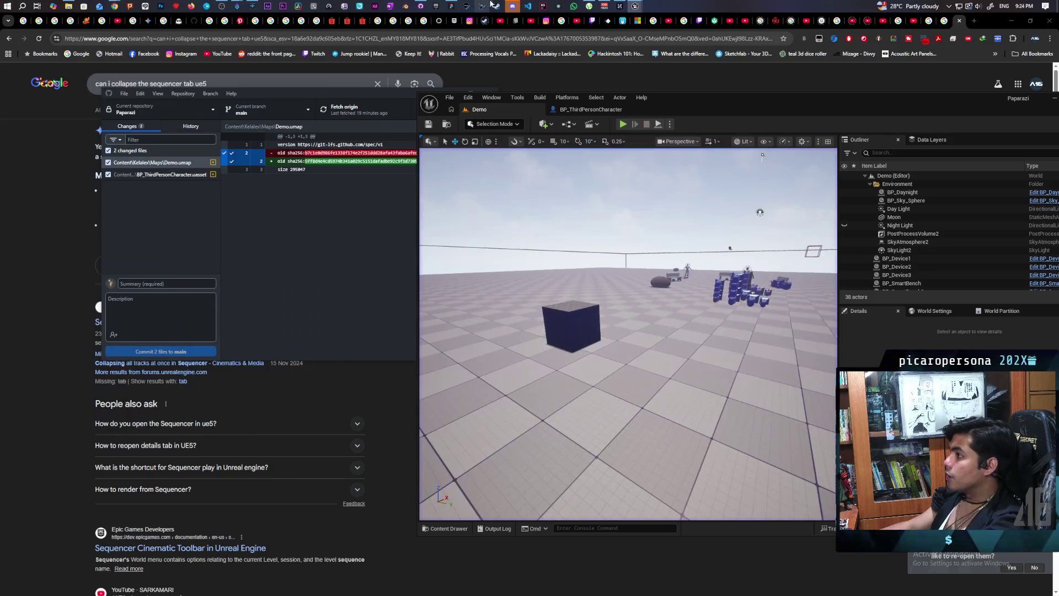
click(512, 8)
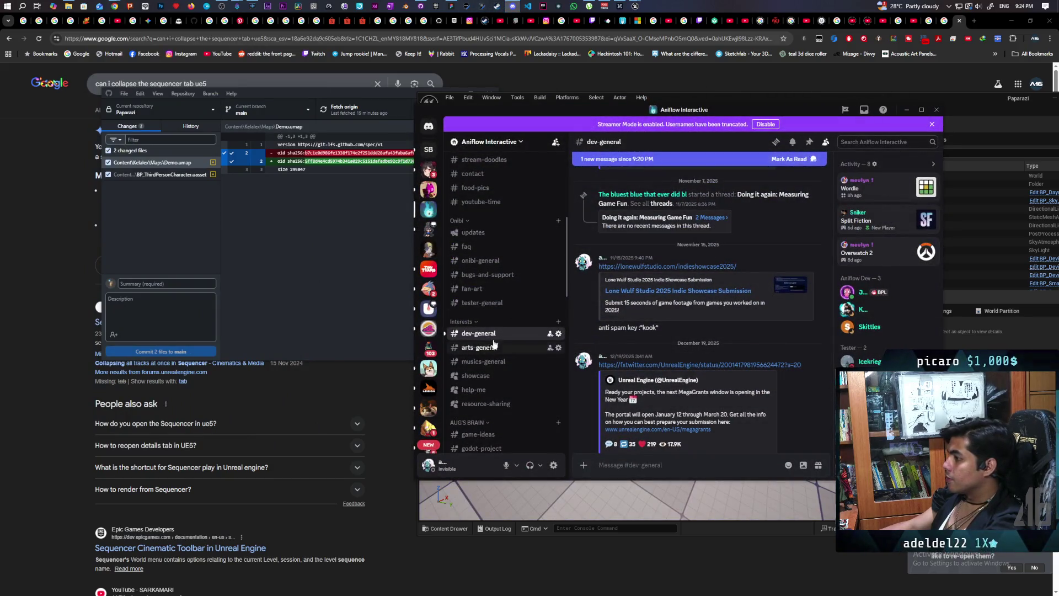
- Jump to the newest dev-general message with the embedded video, then minimise Discord
scroll(495, 343, up, 1)
scroll(690, 331, down, 10)
click(709, 369)
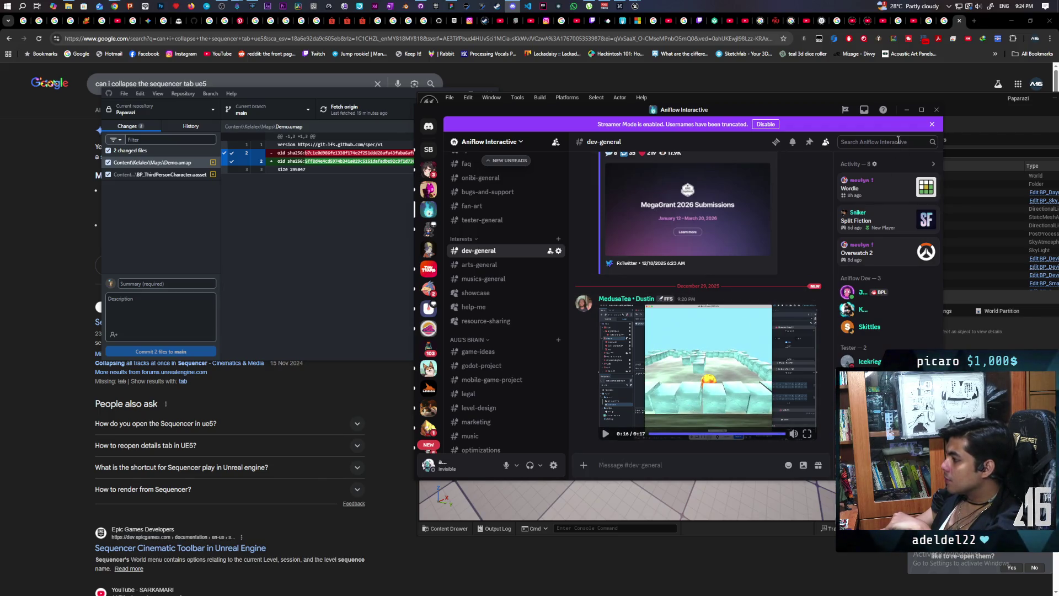
click(907, 109)
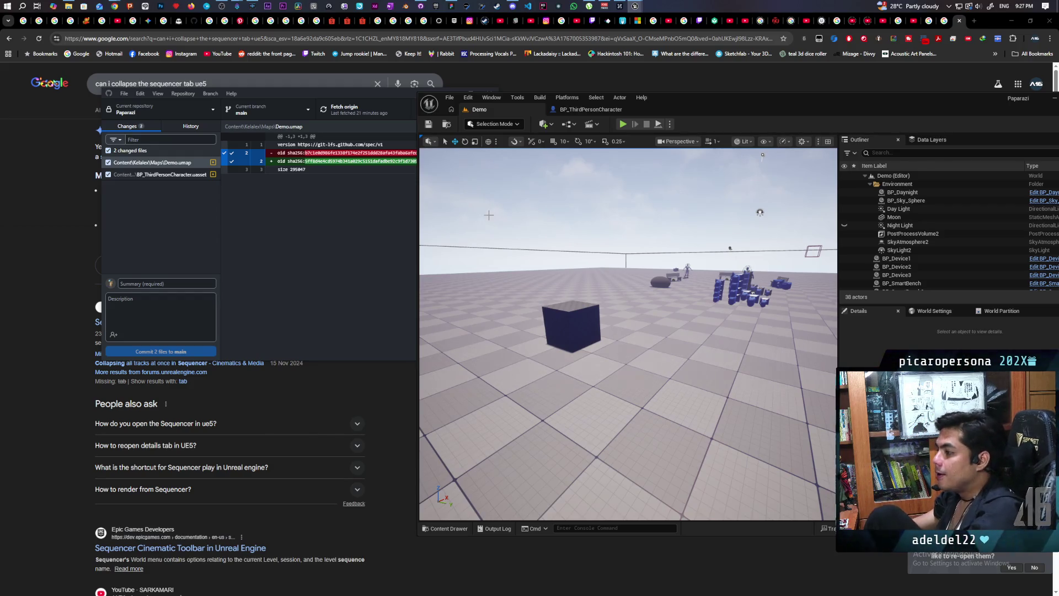
- Start another two-client play test of the Demo level
click(622, 125)
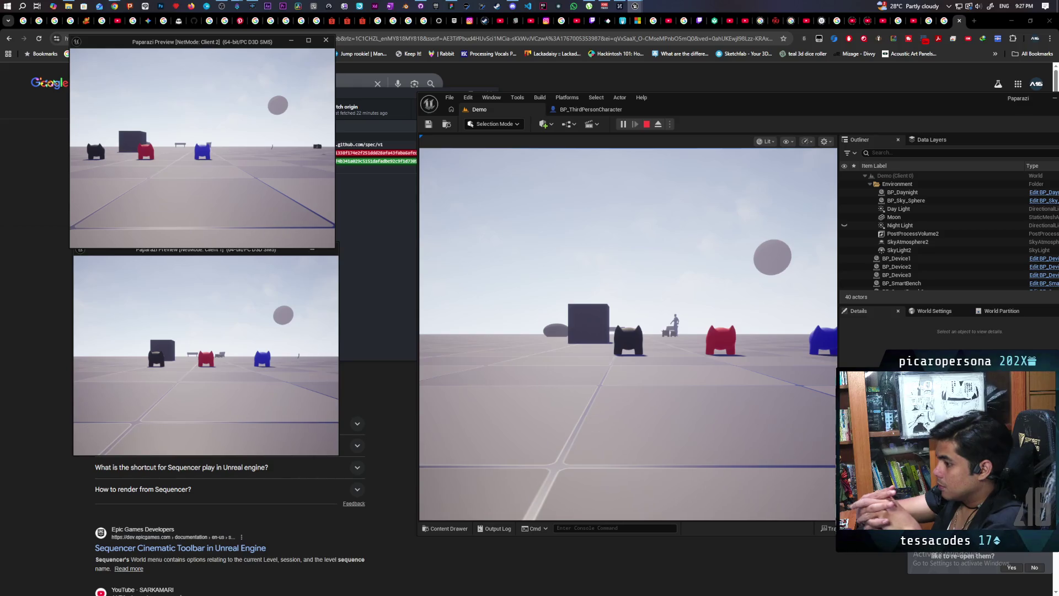
- Stop the play test and open the Content Drawer showing the Oni character folder
key(Escape)
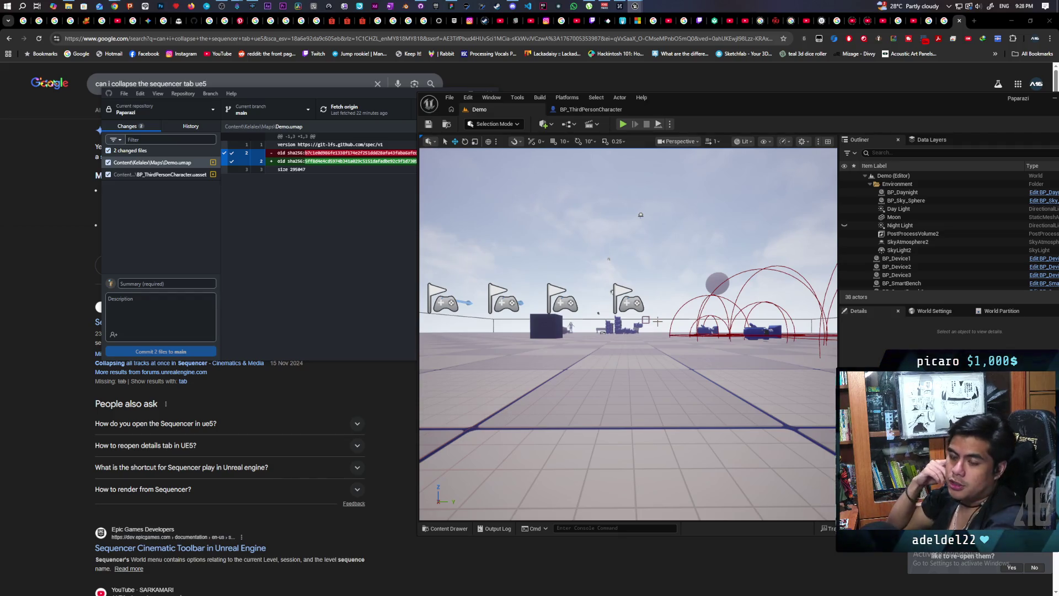
click(445, 529)
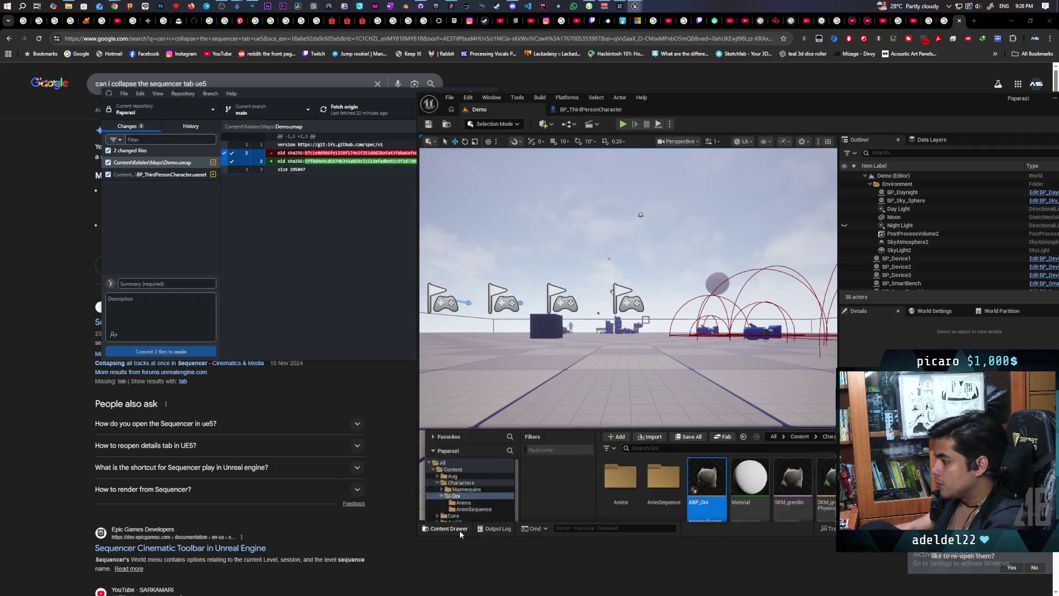
- Open SKM_gremlin_walk_Updated from the Oni Anims folder and orbit the preview around the gremlin
double_click(621, 422)
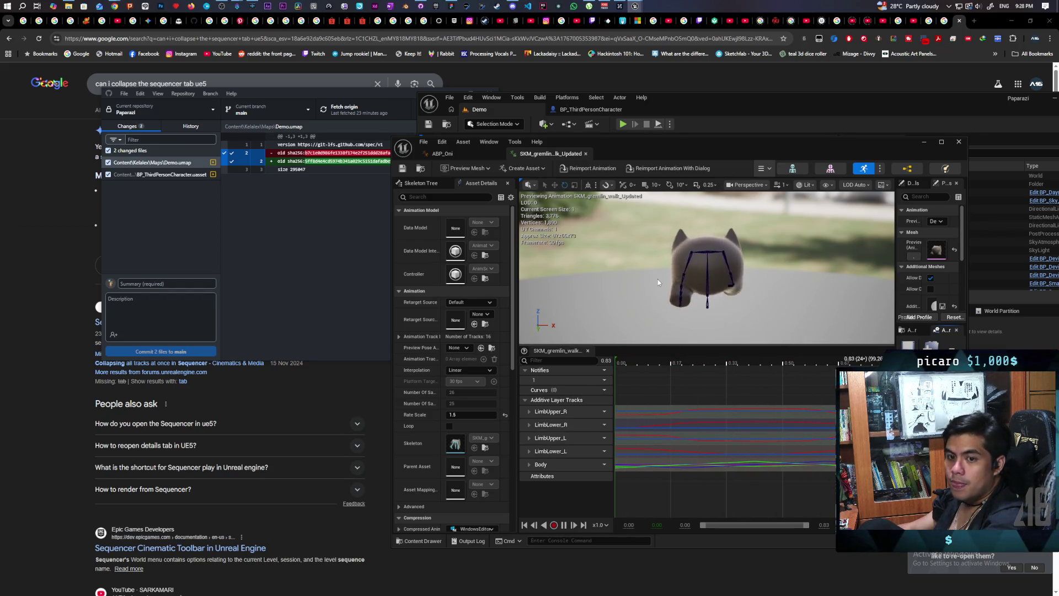
mouse_move(628, 281)
mouse_down()
mouse_move(695, 284)
mouse_move(585, 284)
mouse_move(707, 285)
mouse_move(706, 240)
mouse_move(684, 265)
mouse_up()
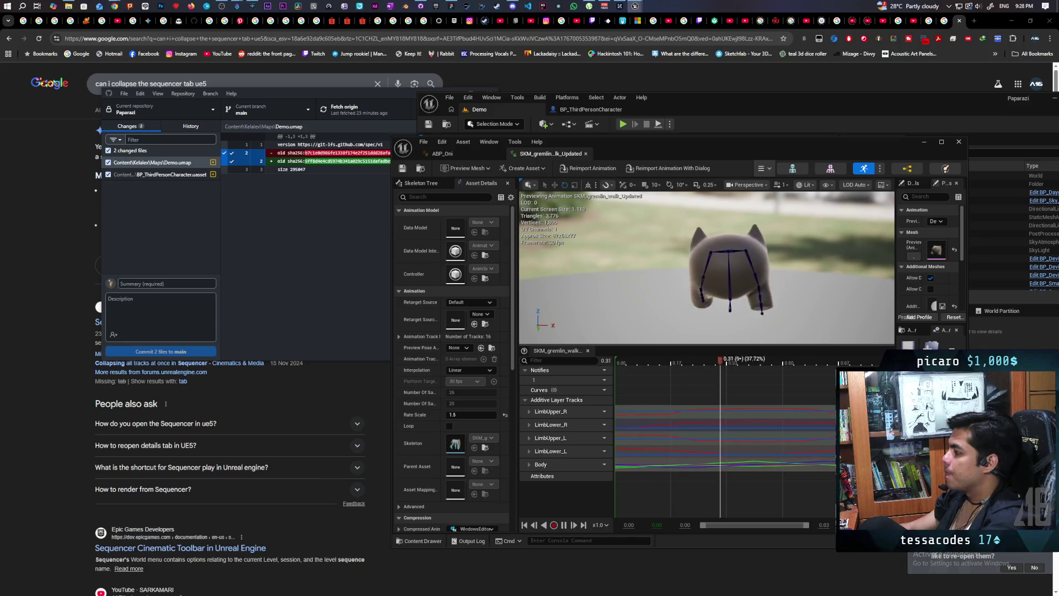
drag(752, 299, 707, 290)
mouse_move(788, 280)
mouse_down()
mouse_move(767, 279)
mouse_move(788, 280)
mouse_up()
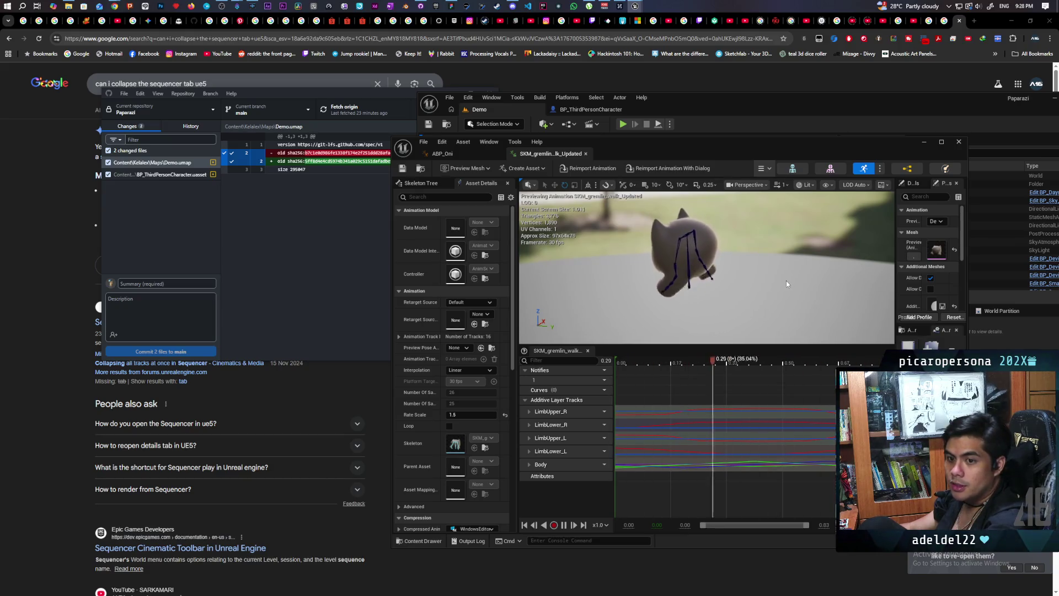
drag(645, 153, 533, 128)
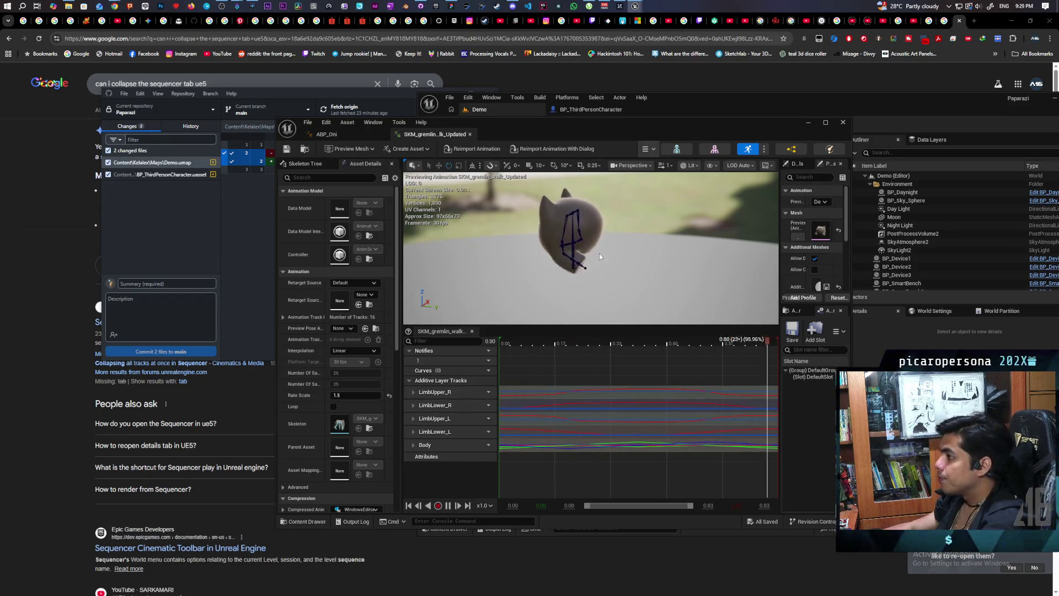
- Maximise the animation editor, pause at 0.69, select the BodyLink_R_001 bone, then minimise
double_click(671, 132)
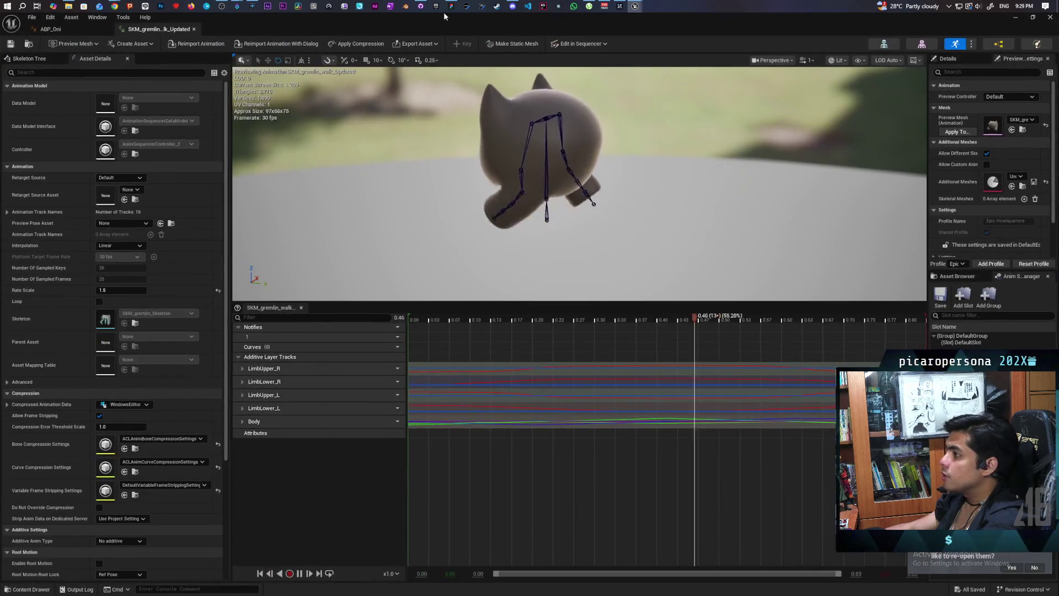
key(space)
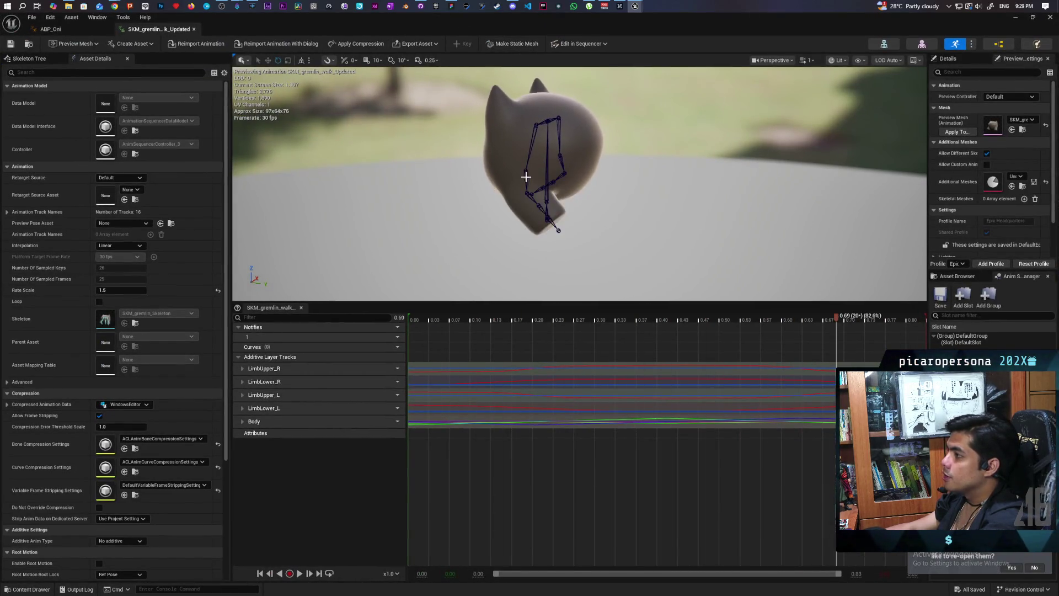
click(531, 141)
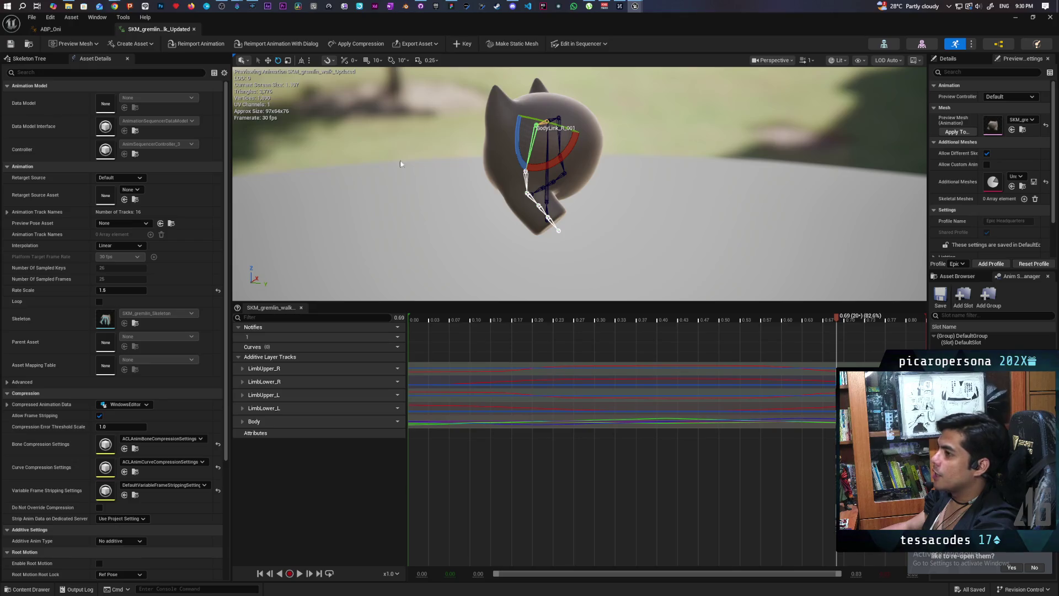
click(1016, 17)
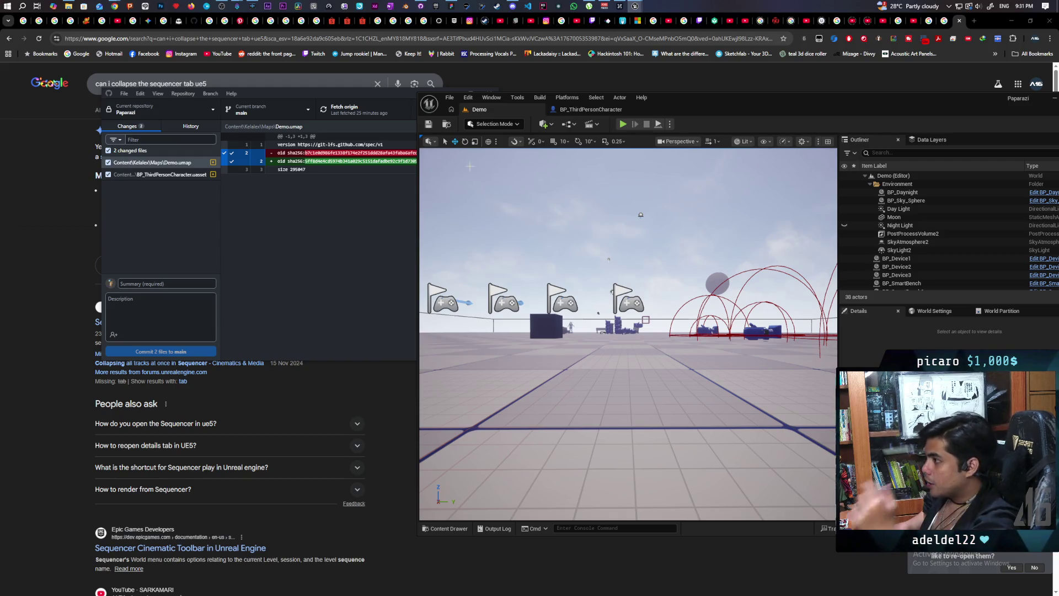
- Open the Animation level and maximize the editor window
click(447, 124)
double_click(621, 435)
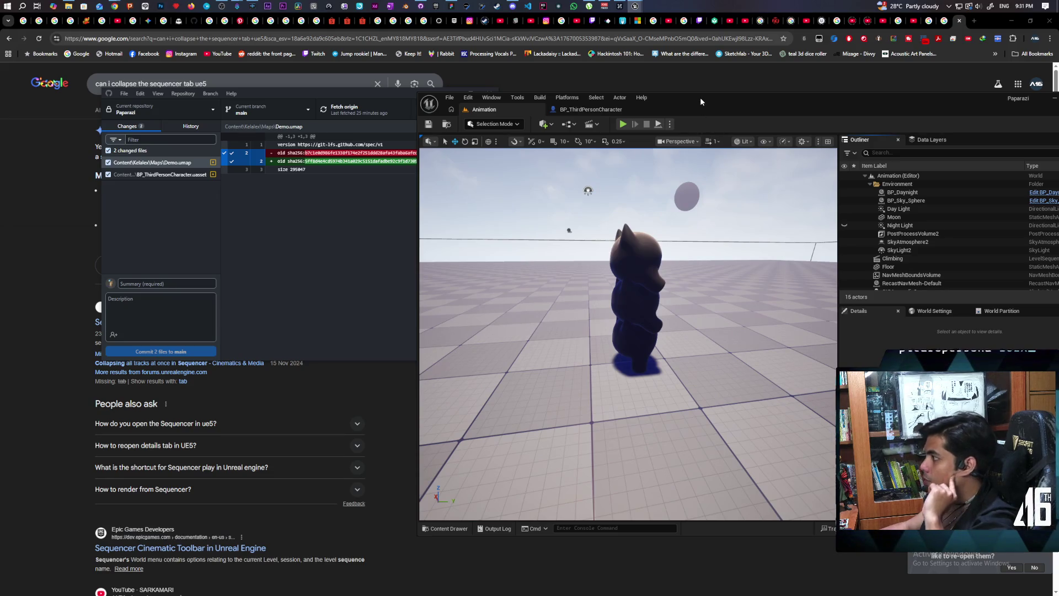
double_click(701, 98)
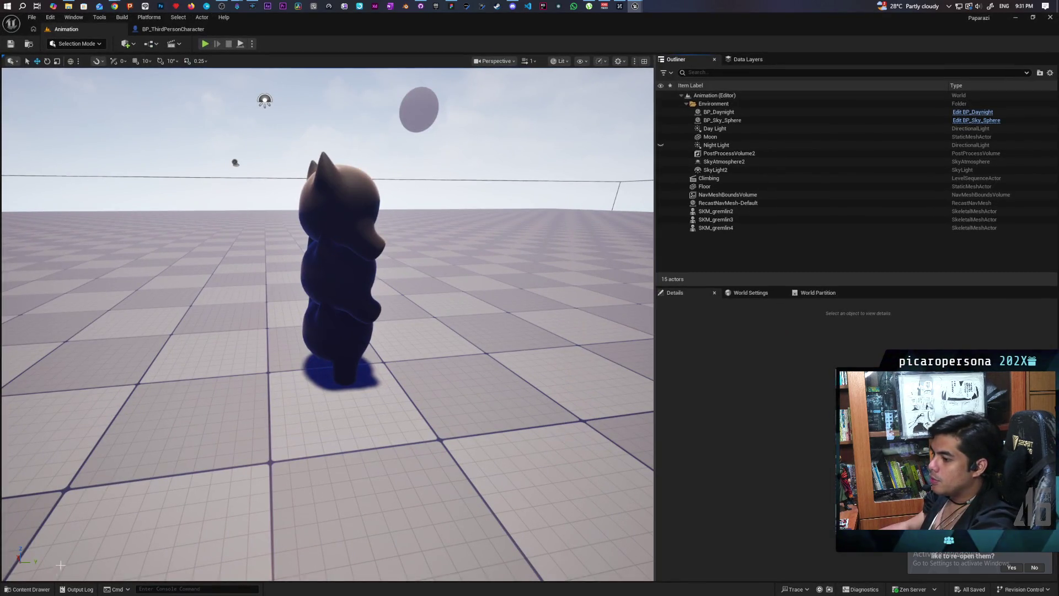
- Browse the Content Drawer to Characters/Oni/AnimSequence and open LS_Climb_Up in Sequencer
key(ctrl+space)
click(377, 391)
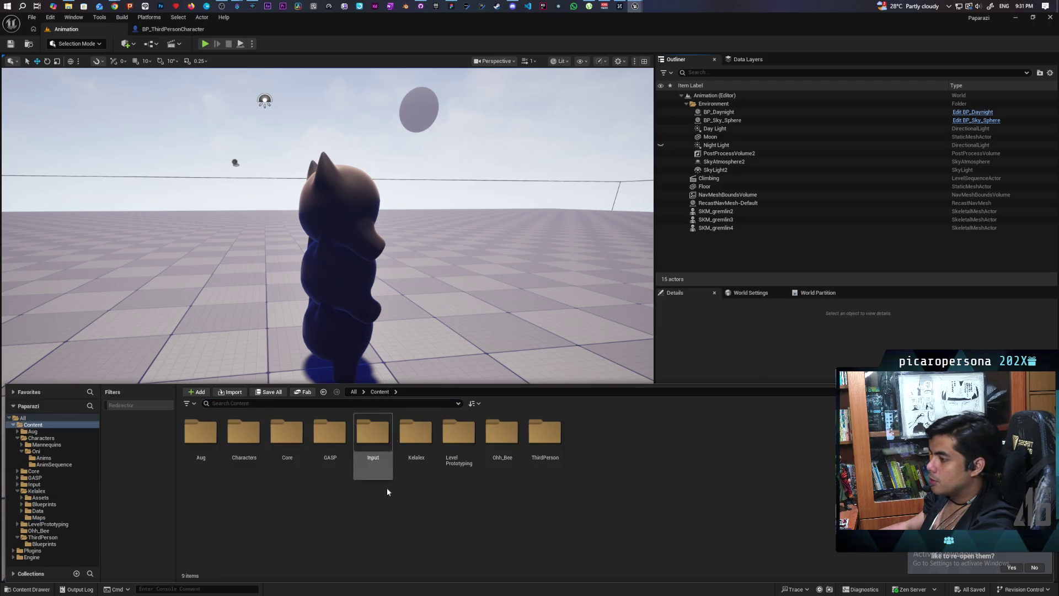
double_click(286, 438)
click(378, 392)
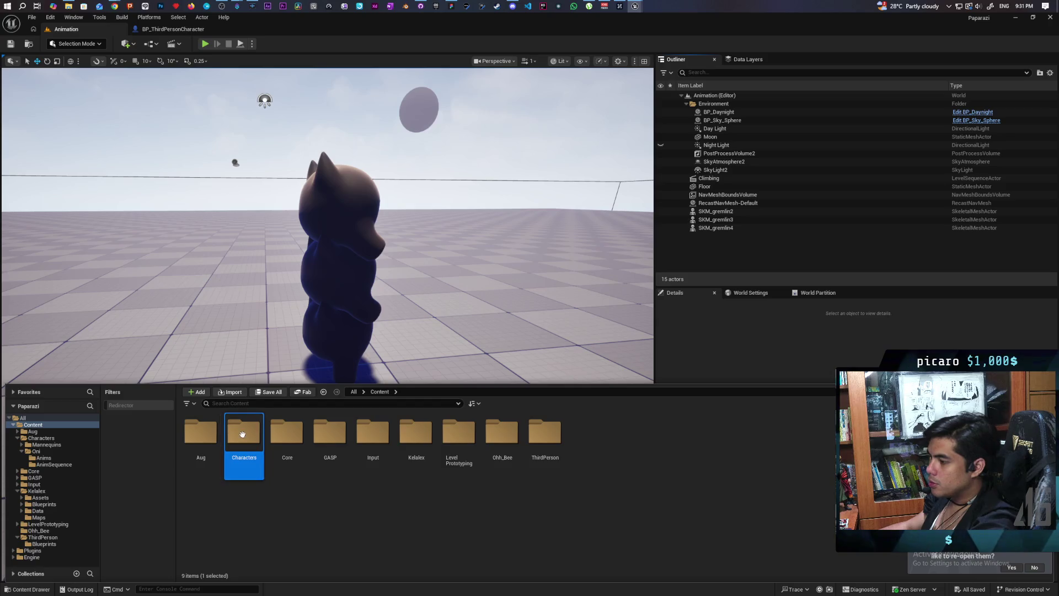
double_click(243, 433)
double_click(246, 436)
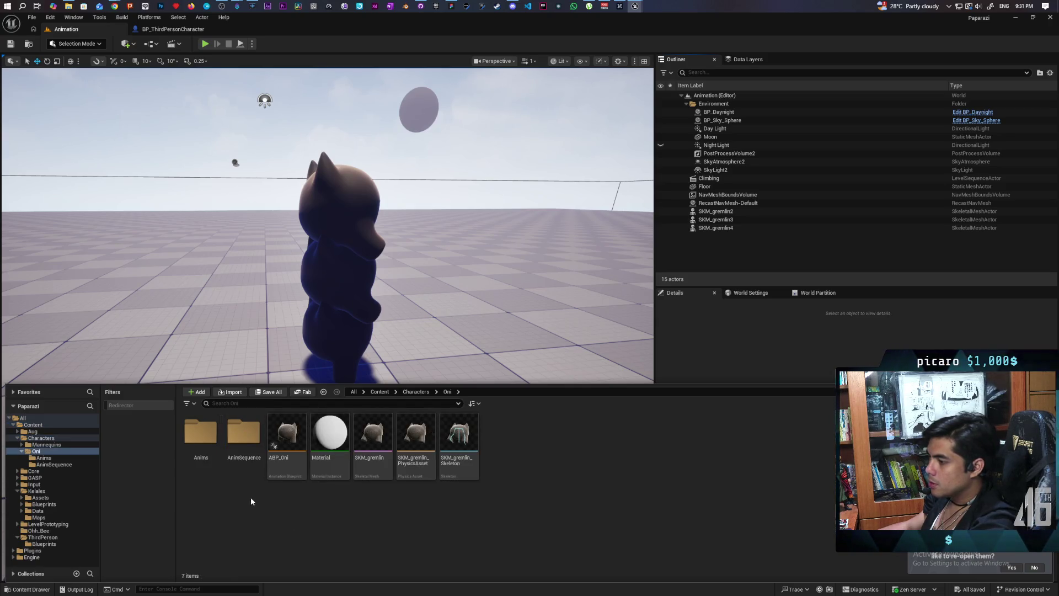
double_click(244, 436)
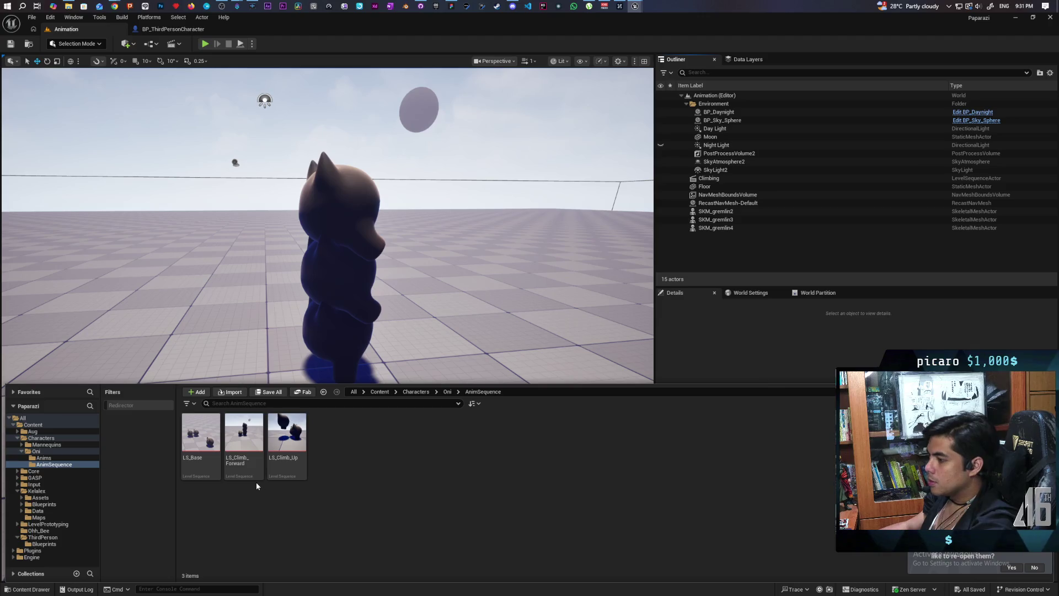
double_click(291, 447)
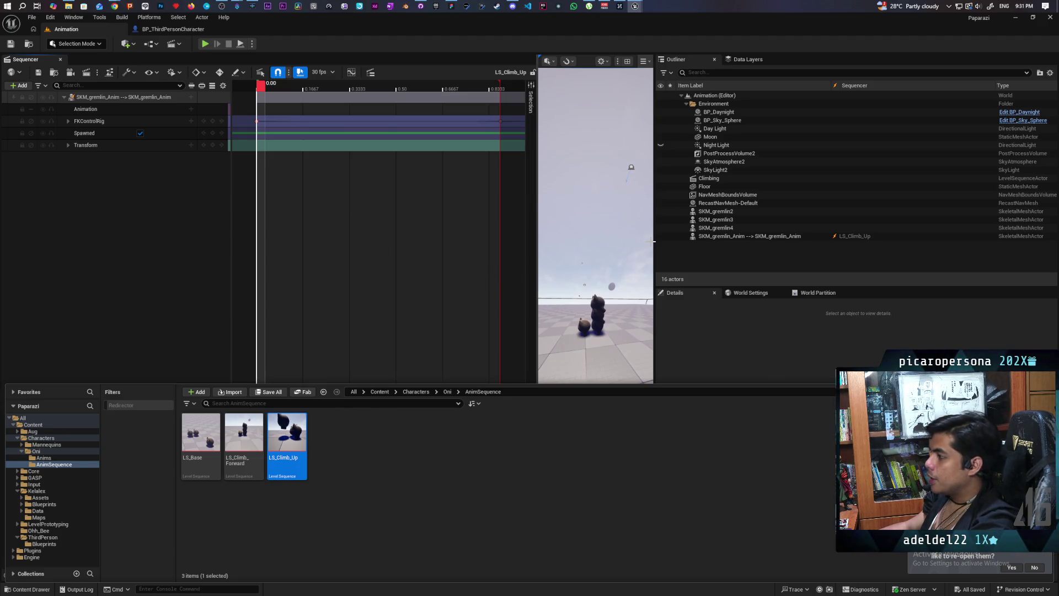
- Widen the viewport, select the small gremlin, and scrub its climb to 0.8667 and through the end
drag(655, 241, 846, 259)
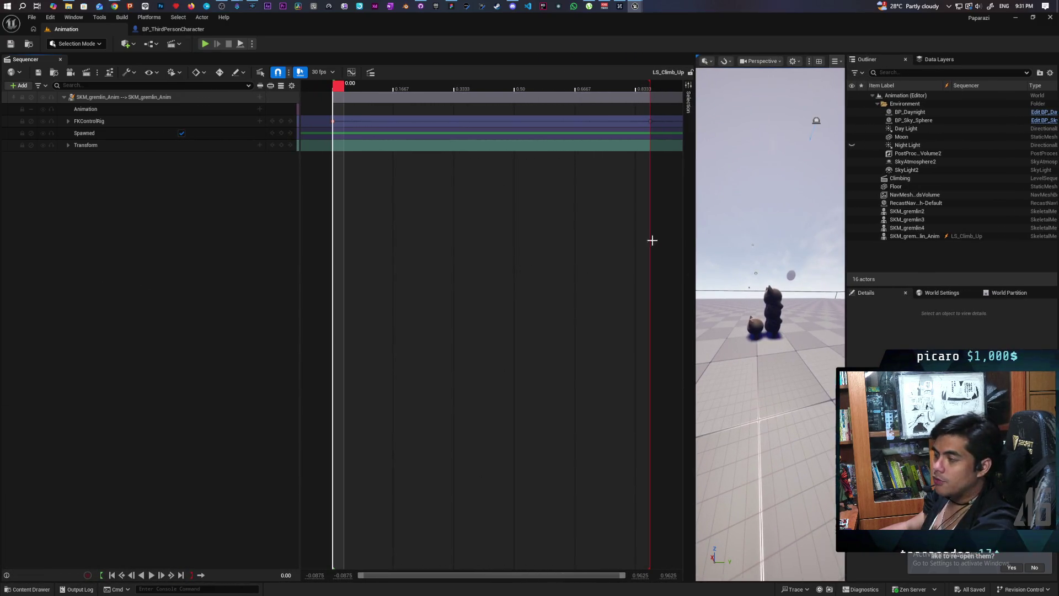
drag(694, 228, 378, 247)
click(560, 323)
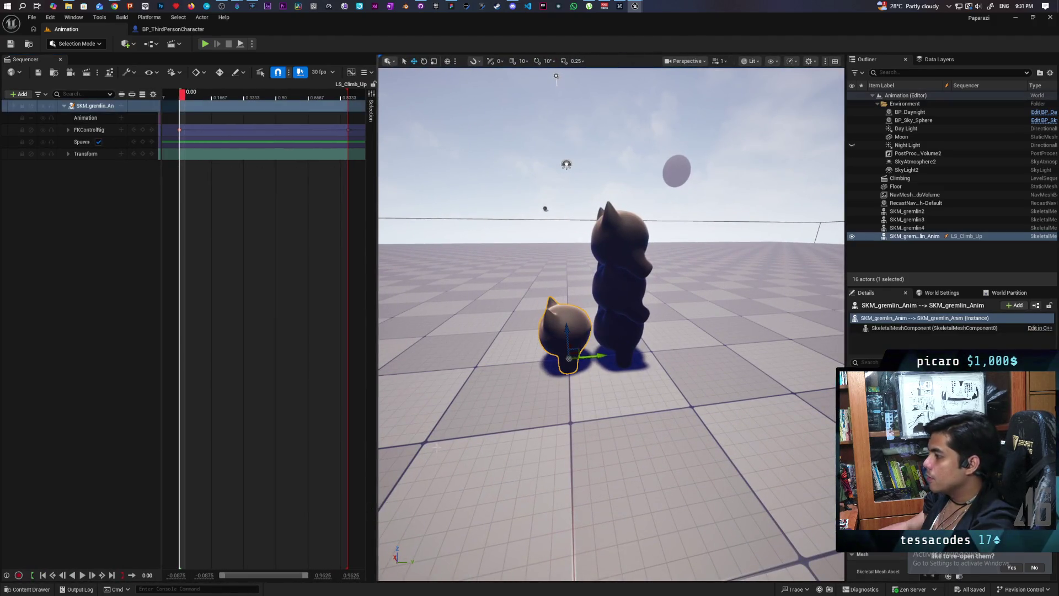
mouse_move(187, 95)
mouse_down()
mouse_move(378, 106)
mouse_move(254, 118)
mouse_move(362, 121)
mouse_move(350, 122)
mouse_up()
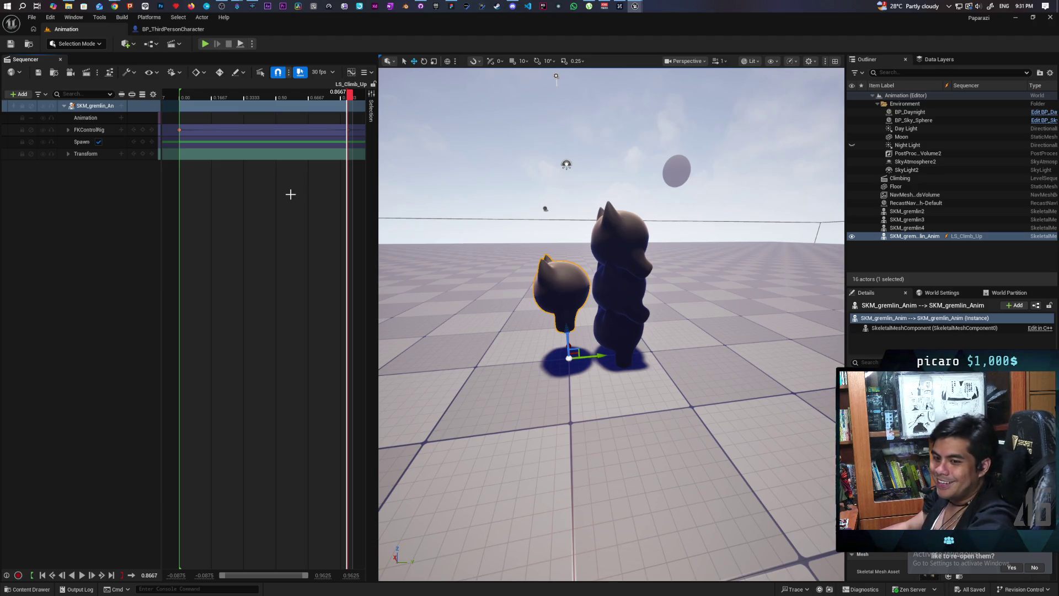
mouse_move(351, 97)
mouse_down()
mouse_move(182, 110)
mouse_move(355, 117)
mouse_up()
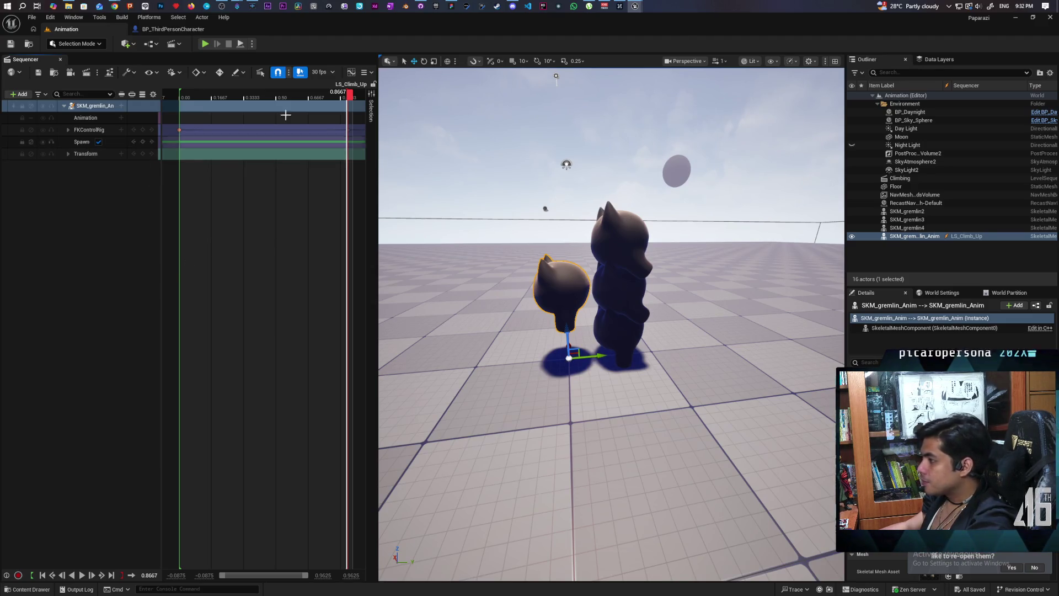
- Load the Demo map from Maps, restore the editor window, and start a two-client play test
click(31, 43)
double_click(245, 463)
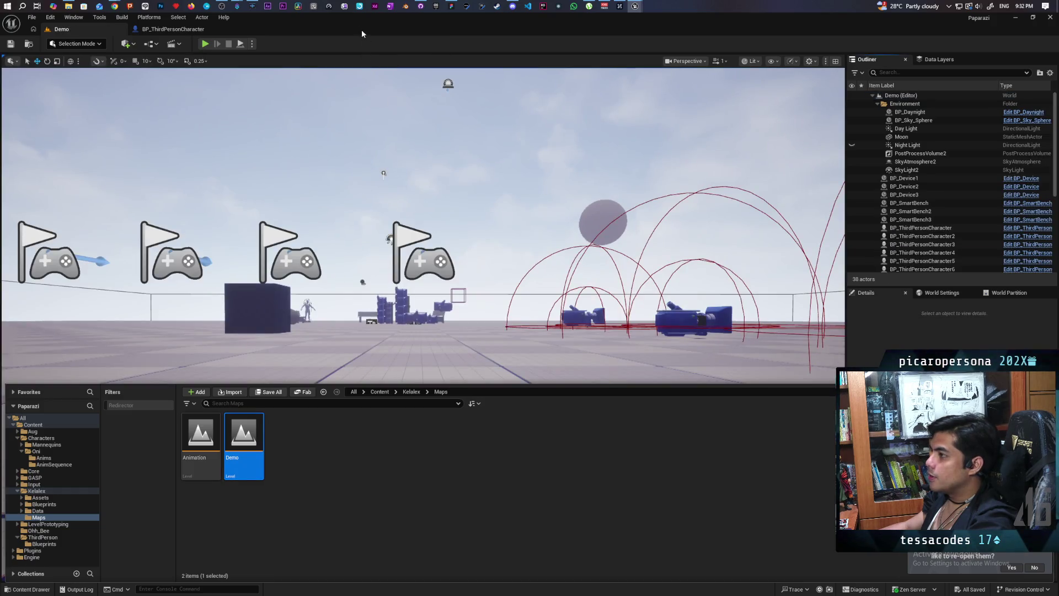
mouse_move(362, 33)
mouse_down()
mouse_move(617, 84)
mouse_move(739, 44)
mouse_move(721, 40)
mouse_move(809, 38)
mouse_move(729, 44)
mouse_up()
click(594, 60)
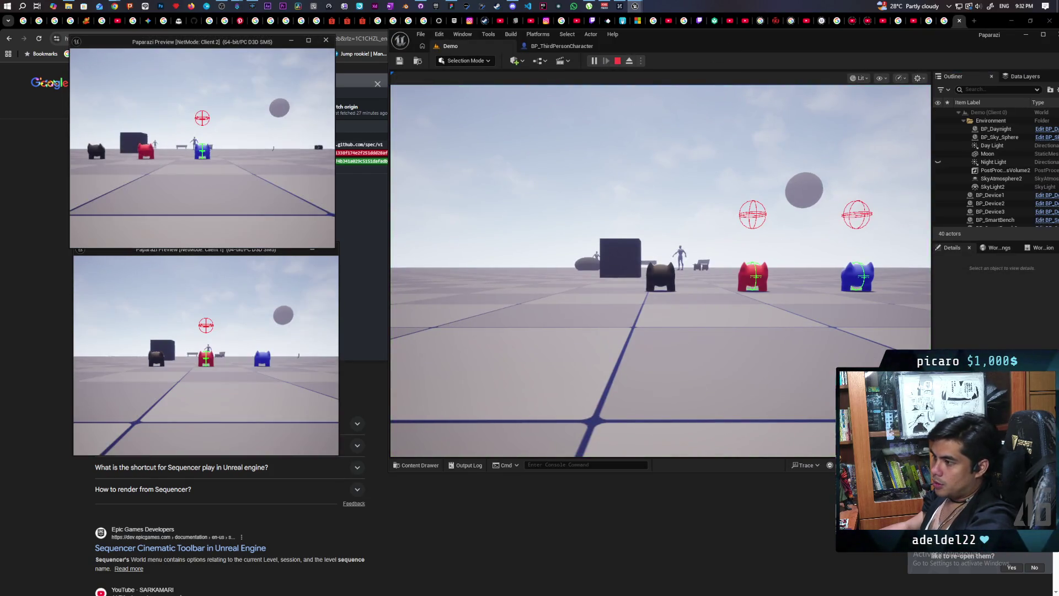
- Walk the blue character over onto the red character
key(a)
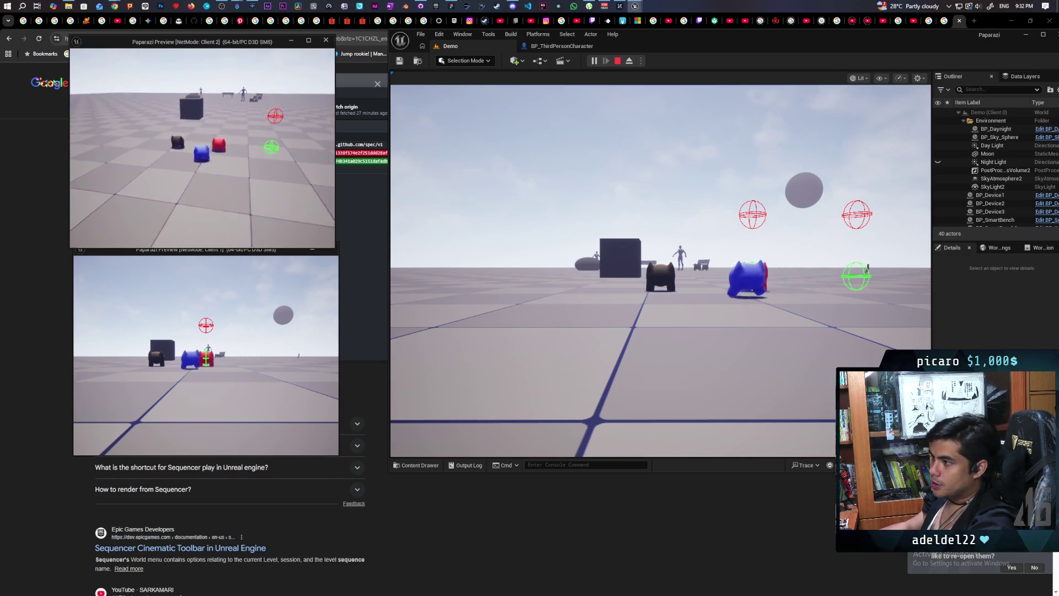
key(w)
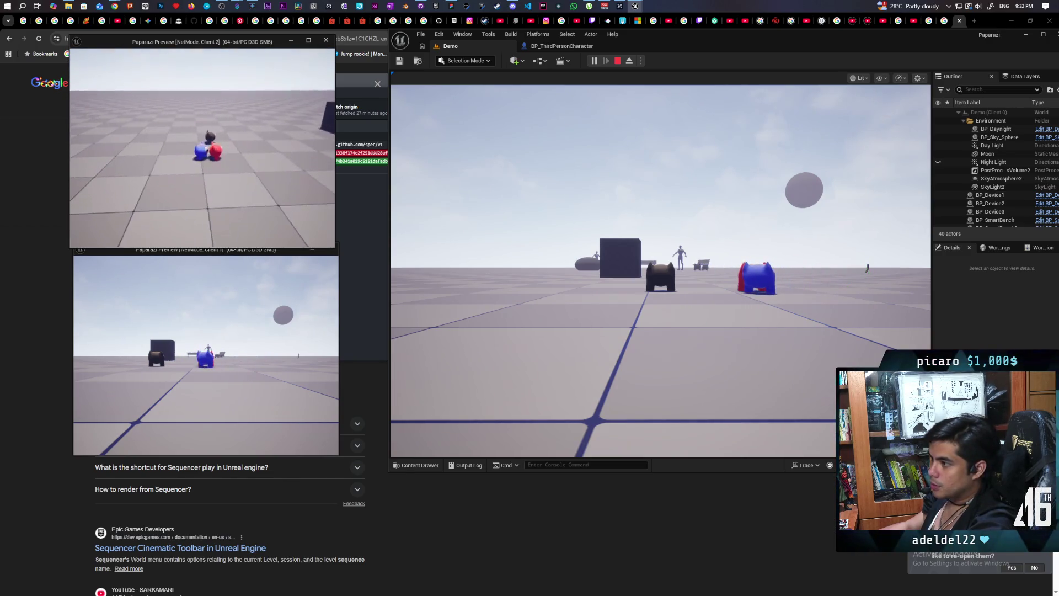
key(s)
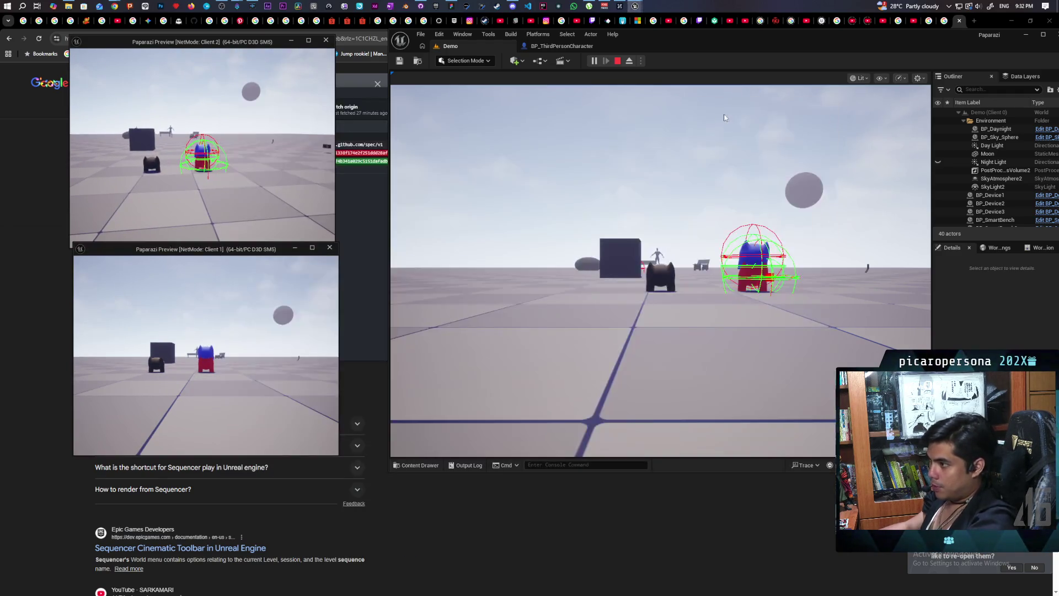
- In the main view, stack the black character onto the blue one, walk it around, then end the test
click(606, 383)
mouse_move(661, 270)
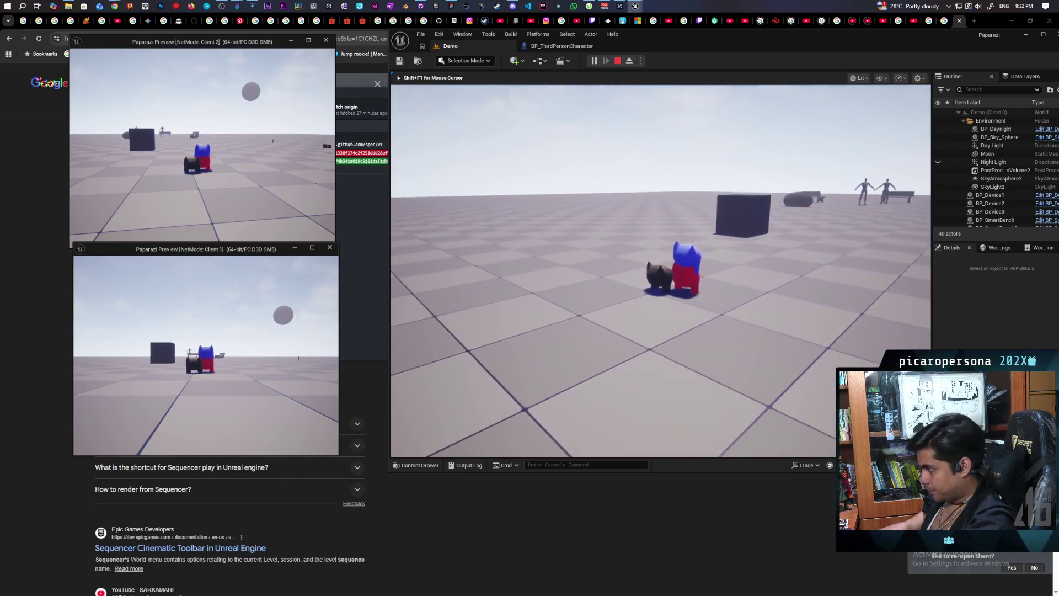
key(w)
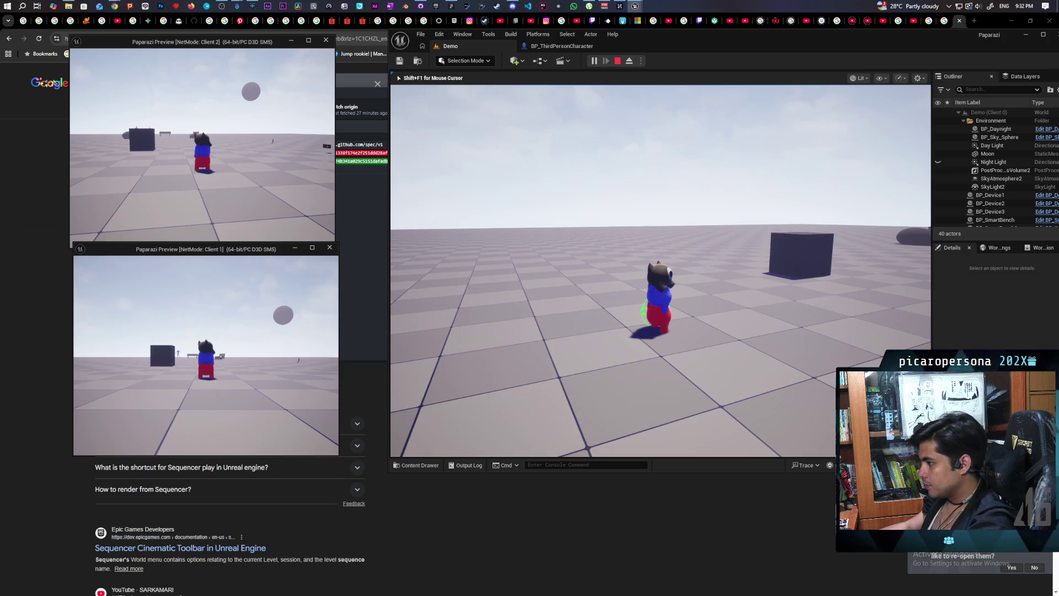
key(w)
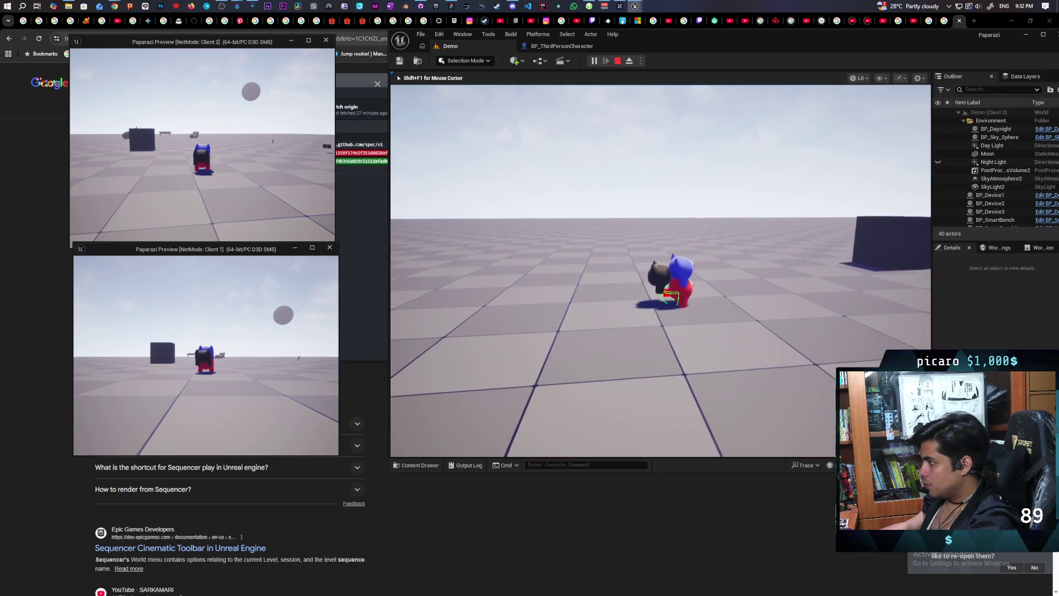
key(a)
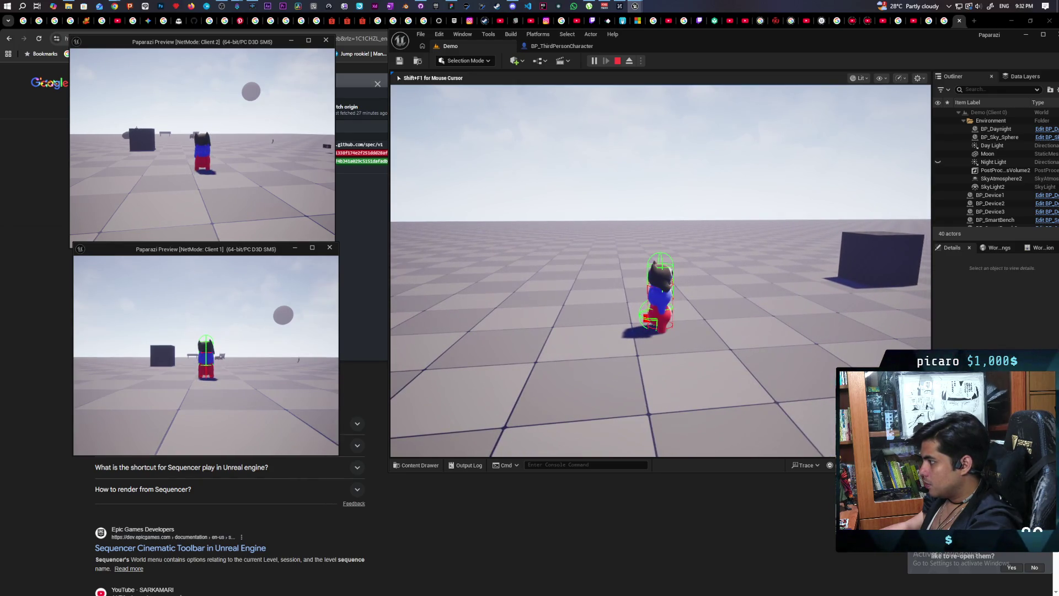
key(w)
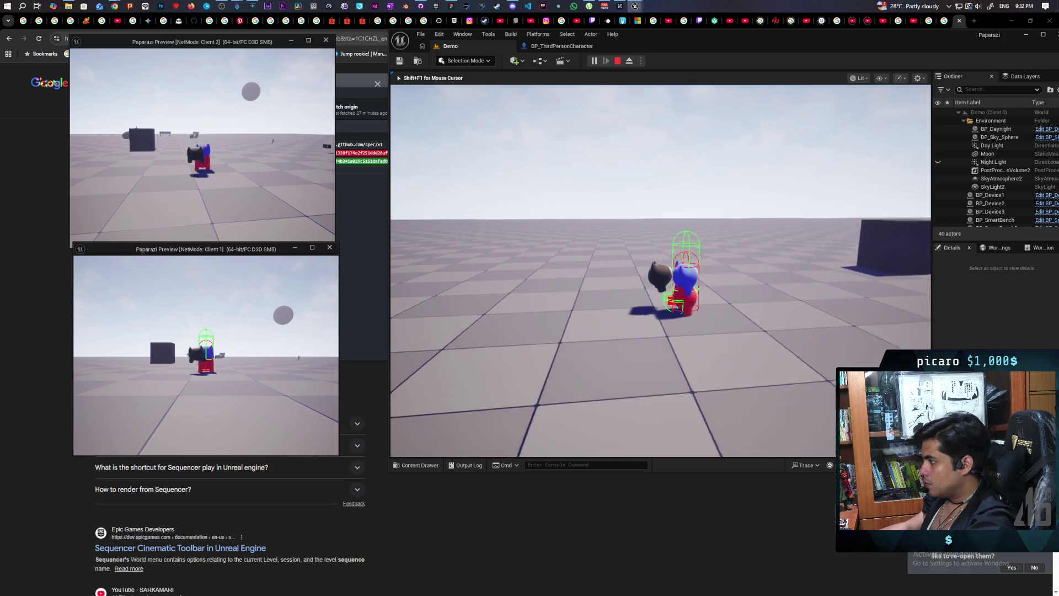
key(w)
key(w)
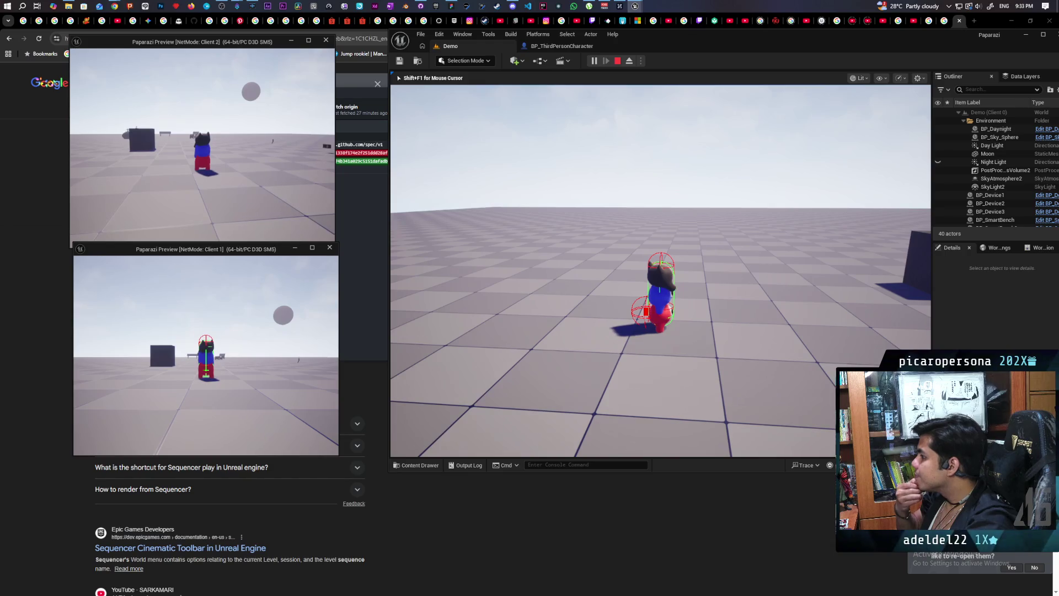
key(d)
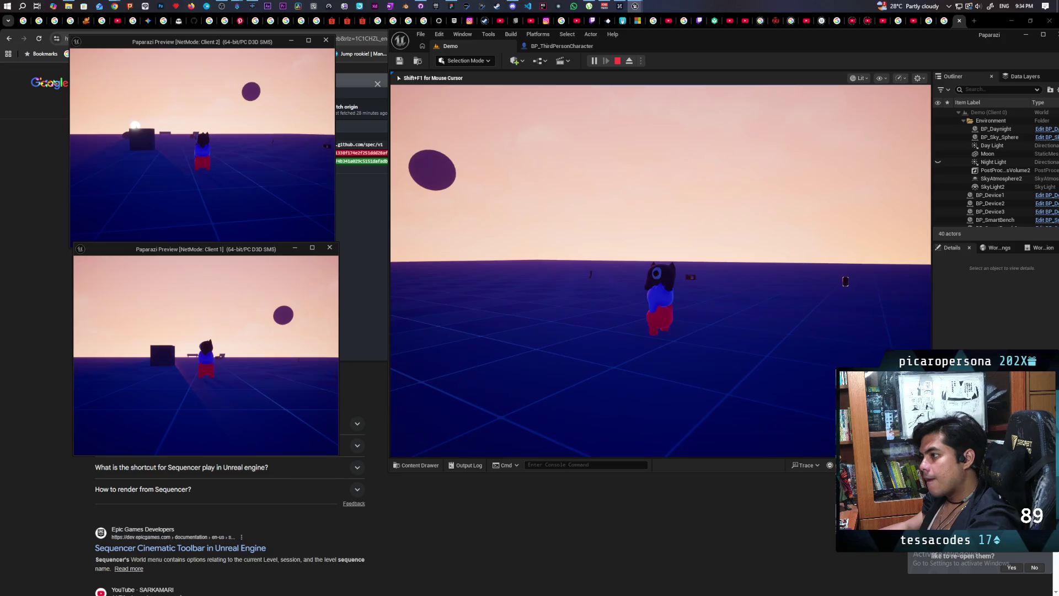
key(Escape)
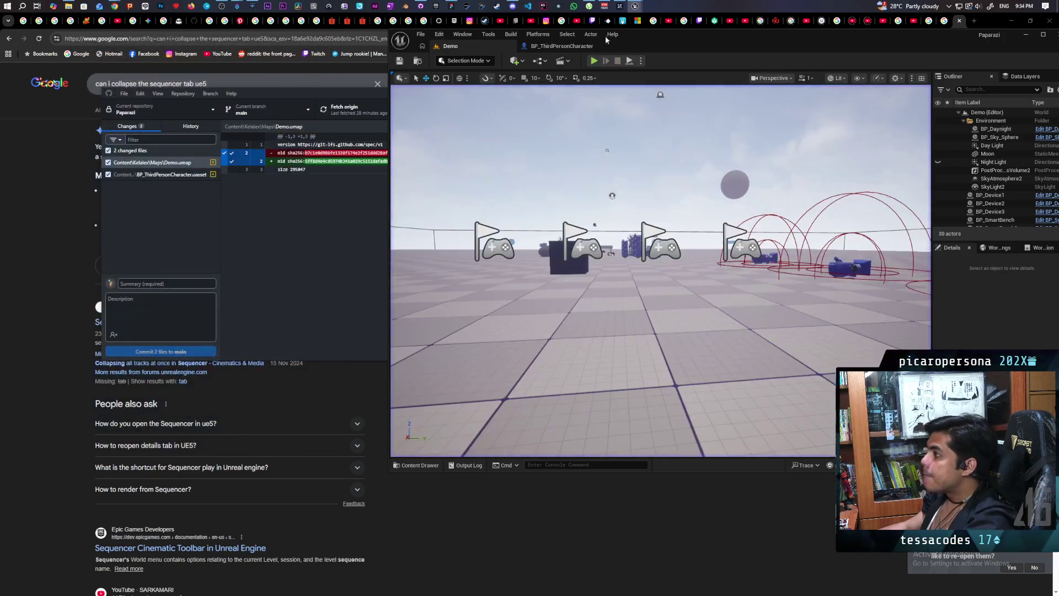
- In BP_ThirdPersonCharacter's AttachToStack graph, set Attach Actor To Component's Location Rule to Keep World
click(547, 48)
mouse_move(621, 292)
mouse_down()
mouse_move(681, 281)
mouse_move(704, 303)
mouse_up()
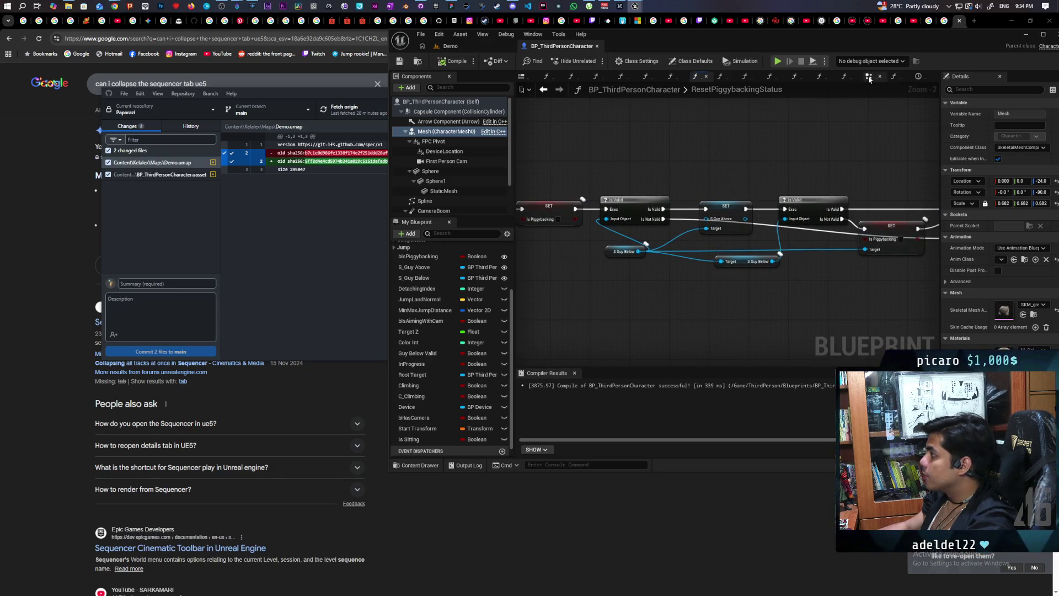
click(869, 78)
scroll(660, 246, up, 5)
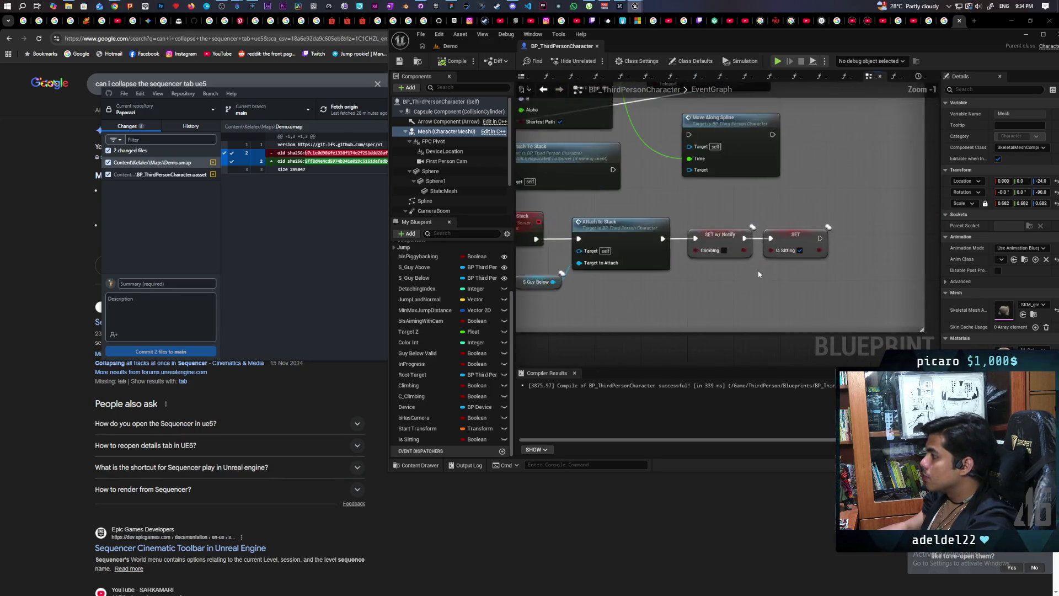
double_click(618, 243)
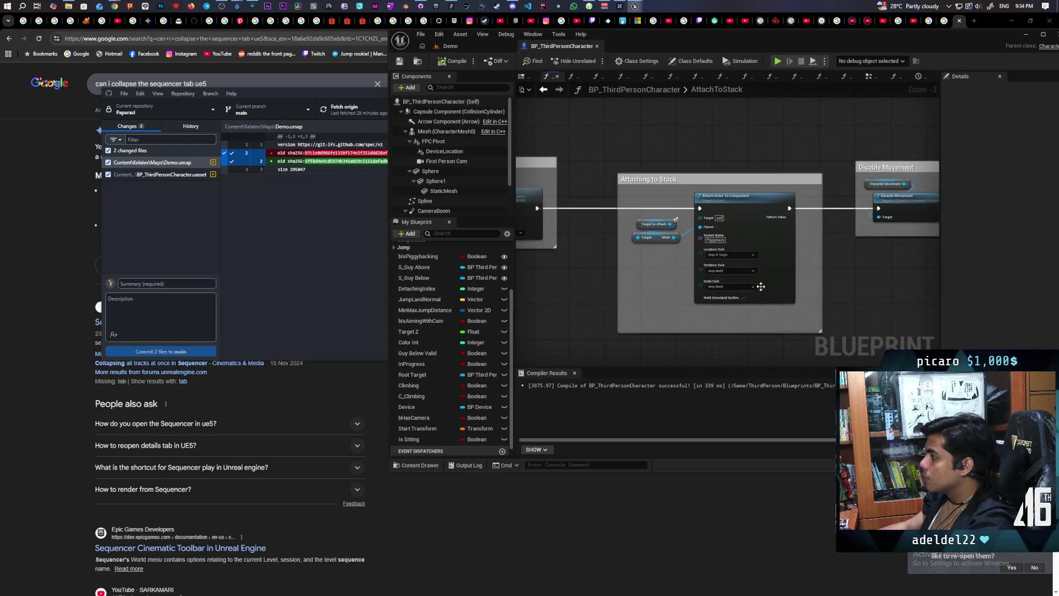
scroll(764, 288, up, 3)
click(731, 236)
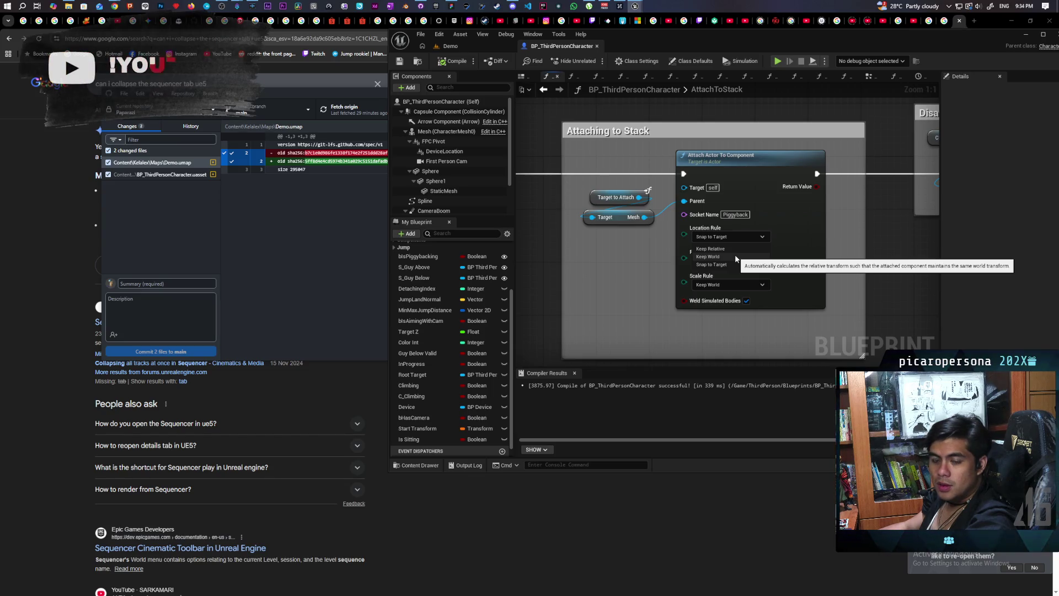
click(735, 254)
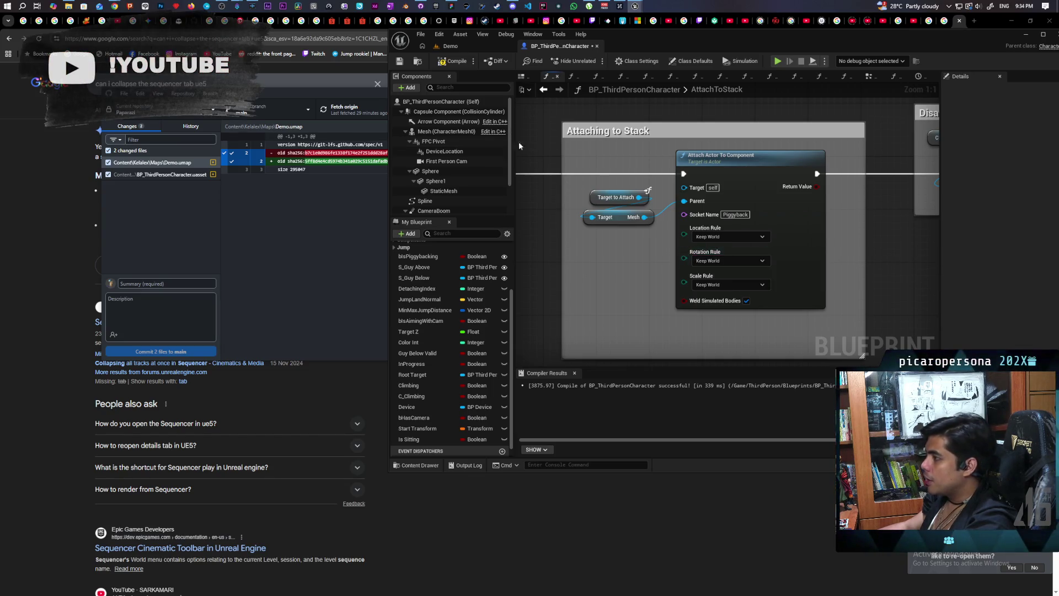
- Compile the blueprint and start a two-client play test of the Demo level
click(455, 64)
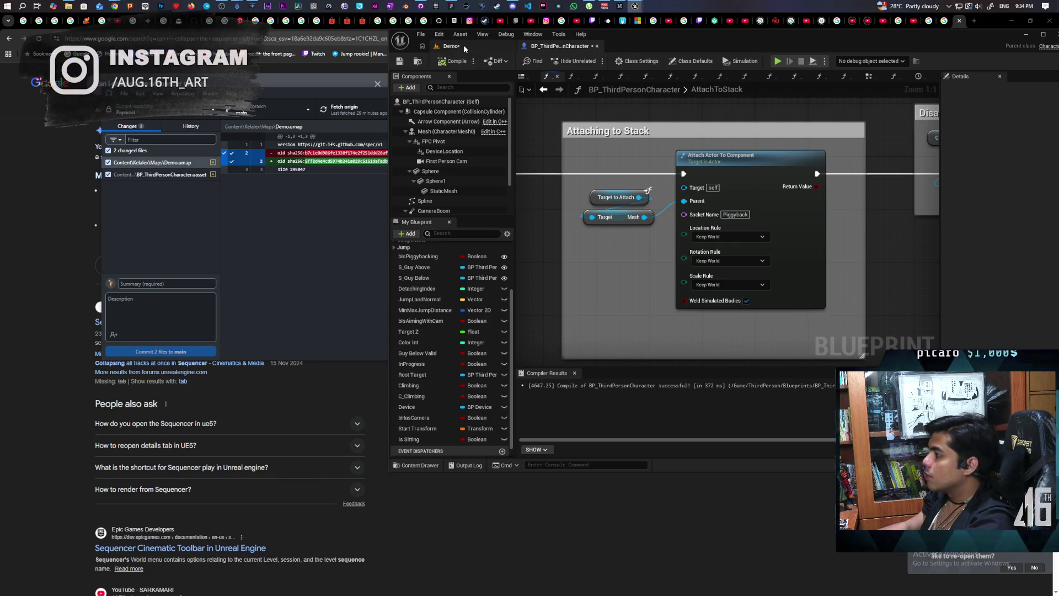
click(465, 48)
click(593, 61)
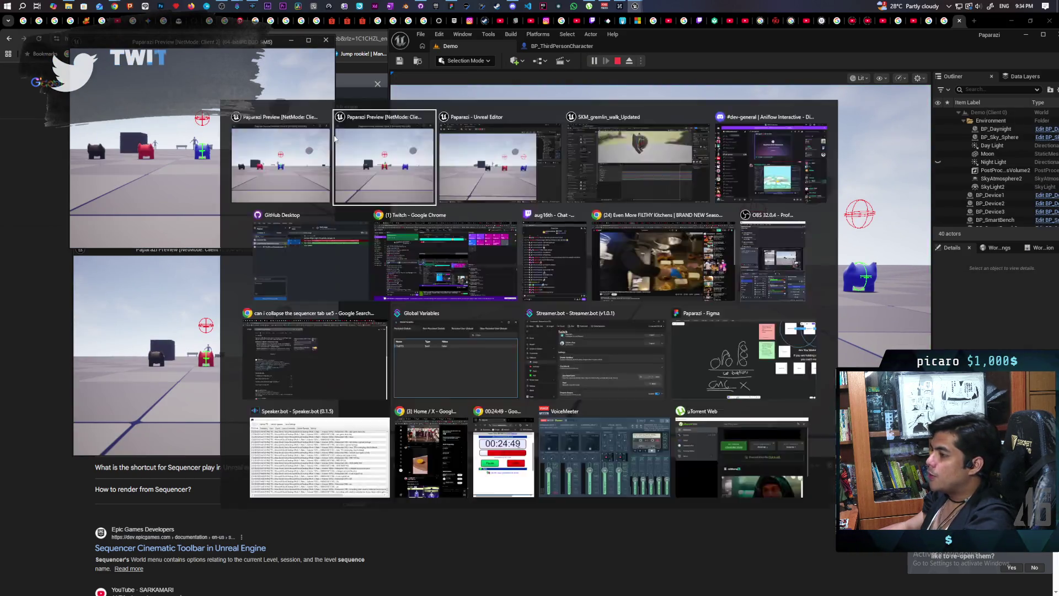
- Walk the cat onto the red character, then climb it onto the blue character
key(w)
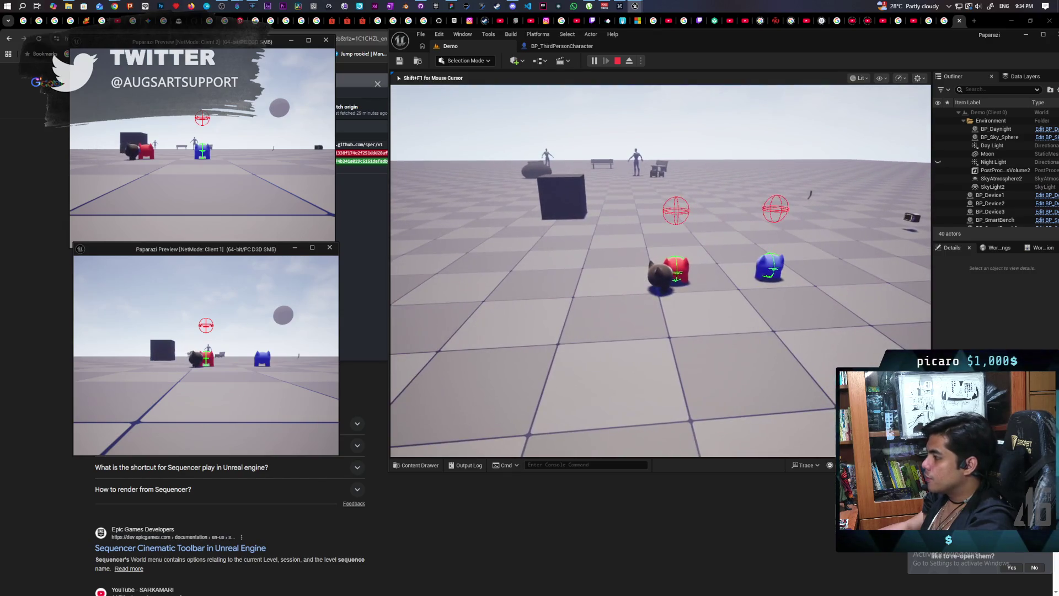
key(w)
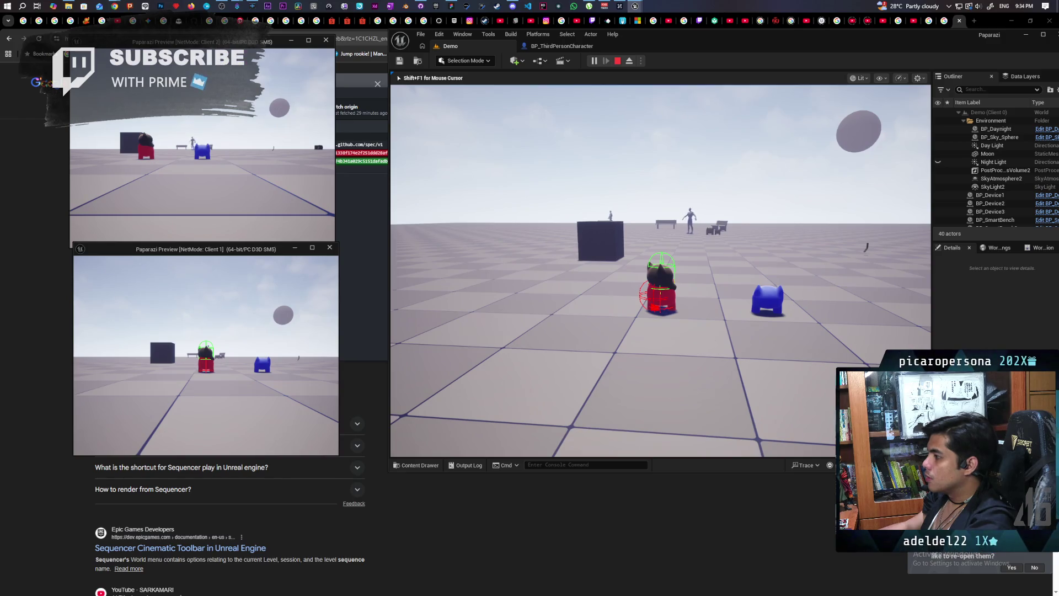
key(d)
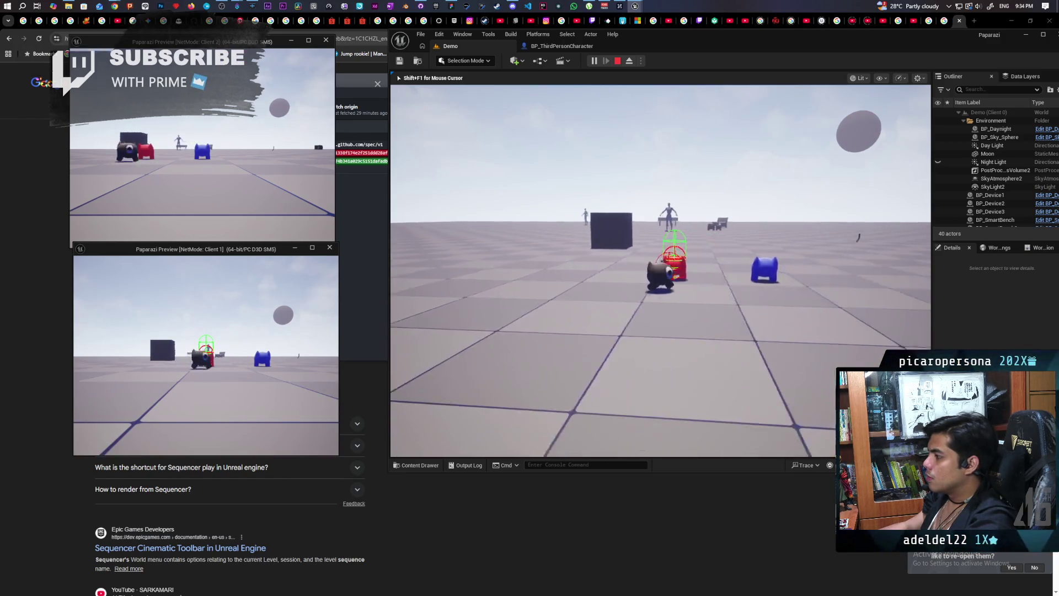
key(a)
key(w)
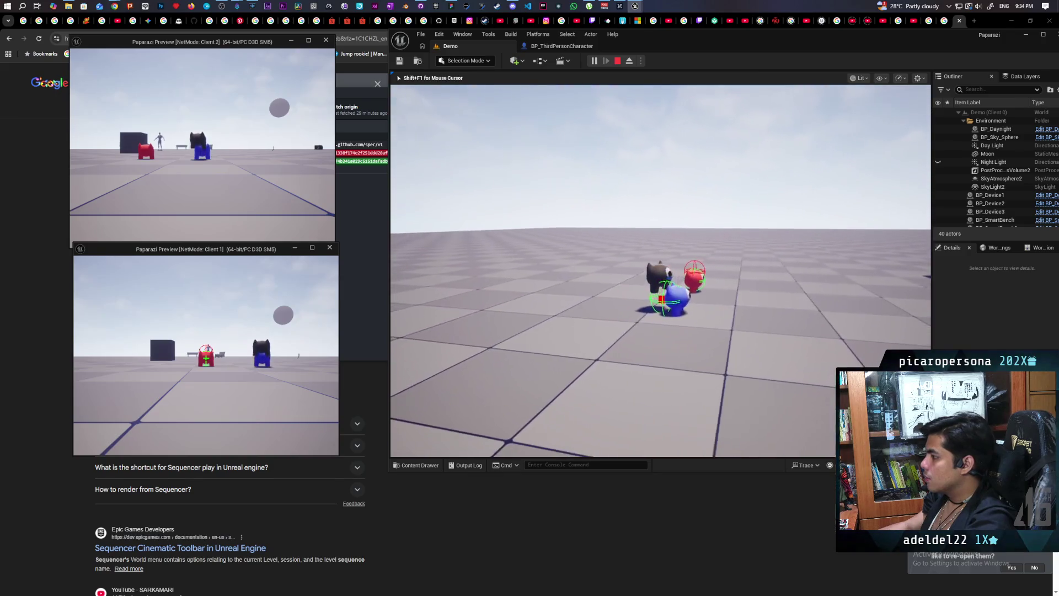
key(space)
- Step the cat off and back onto the blue character, then recall a previous console command
key(d)
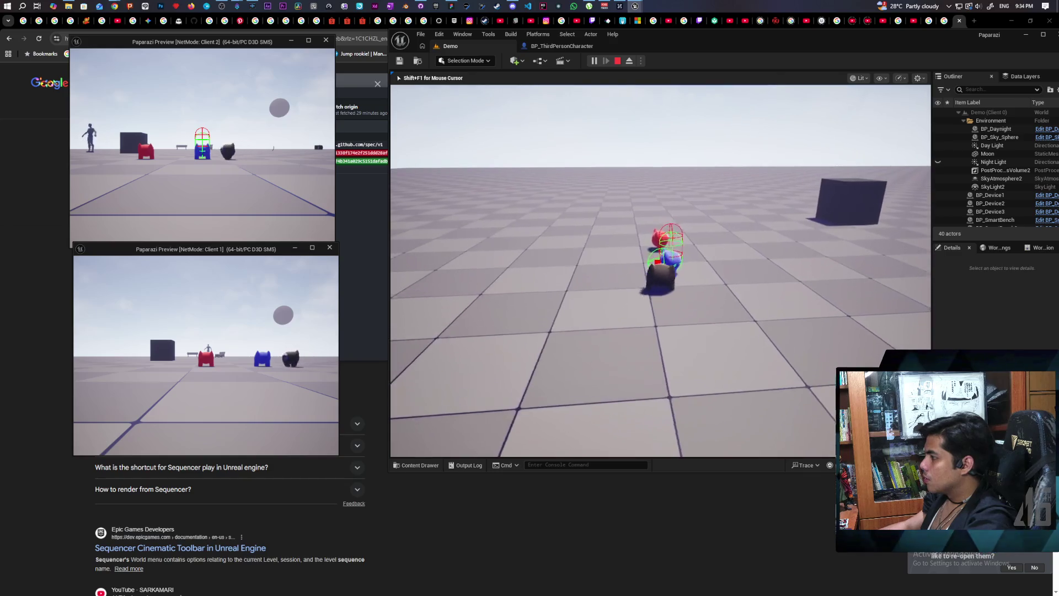
key(w)
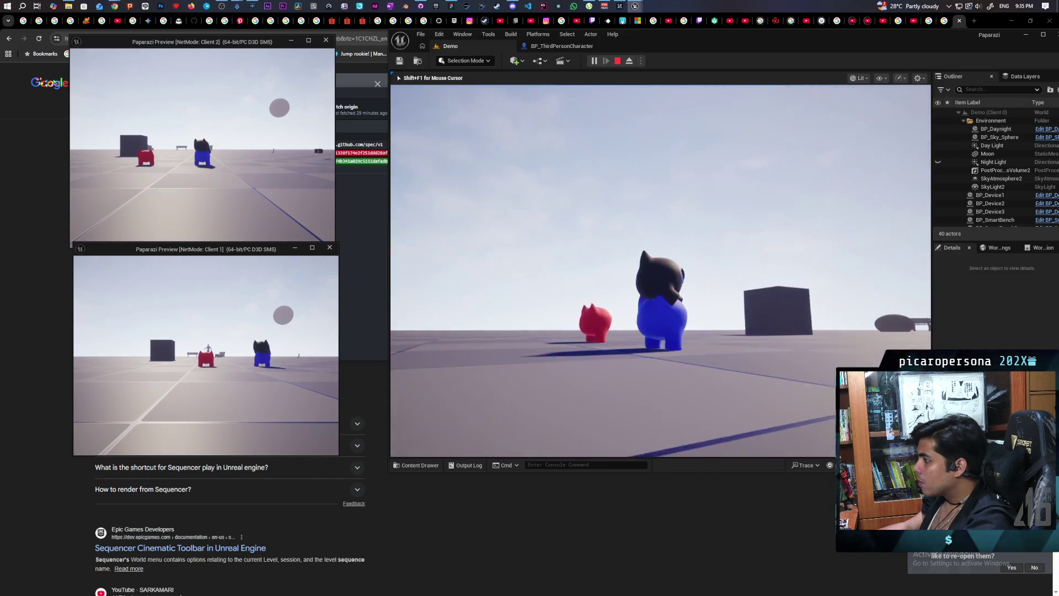
key(grave)
key(Up)
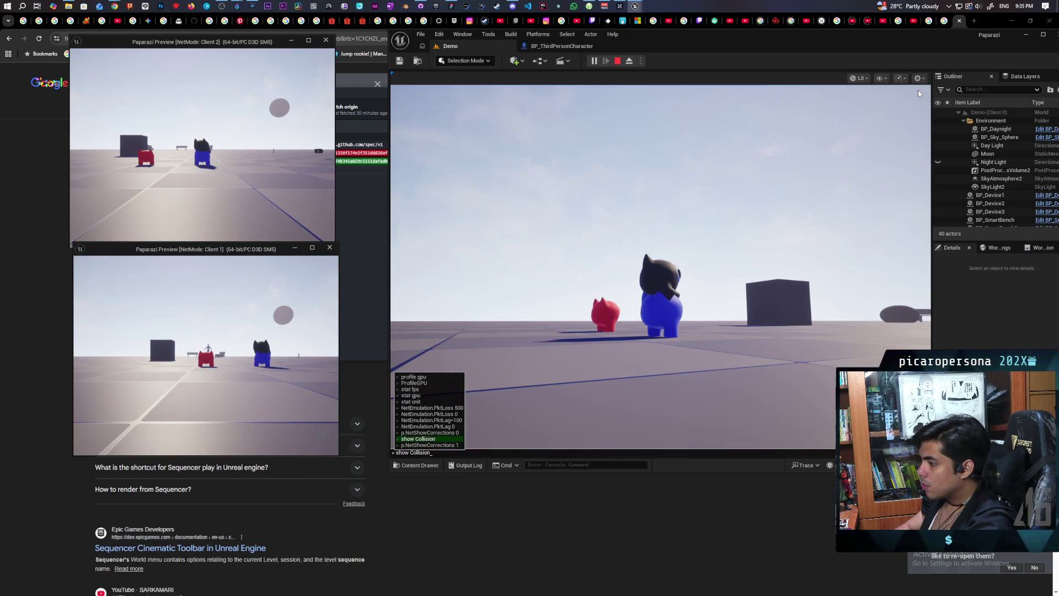
- Run show Collision in the game, then stop the play test and return to BP_ThirdPersonCharacter
key(Return)
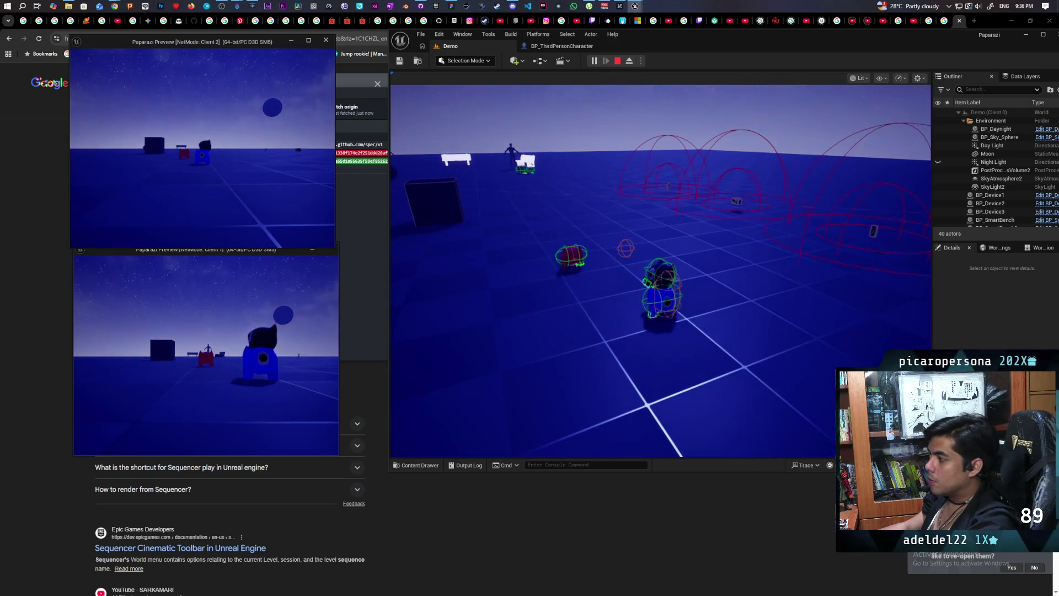
key(alt+Tab)
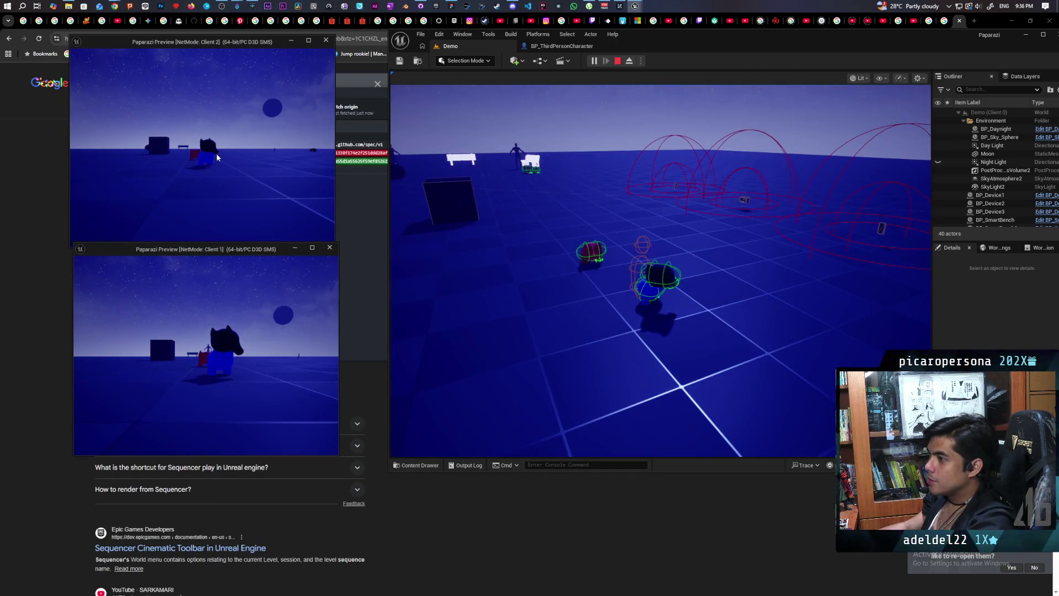
key(Escape)
click(561, 46)
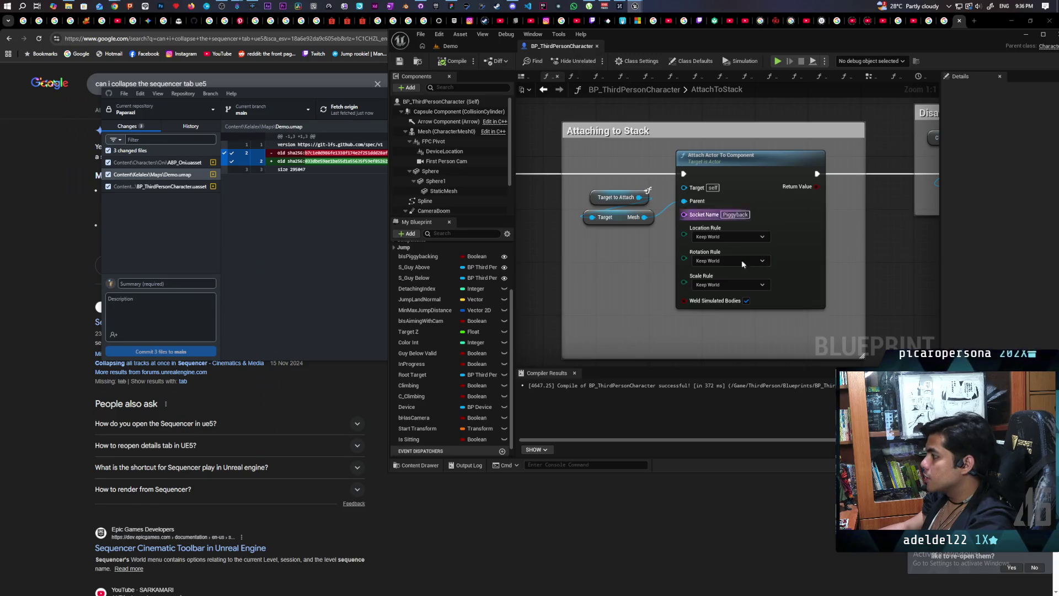
- Set the attach Location Rule to Snap to Target, then start another two-client Demo play test
click(742, 237)
click(729, 245)
click(731, 260)
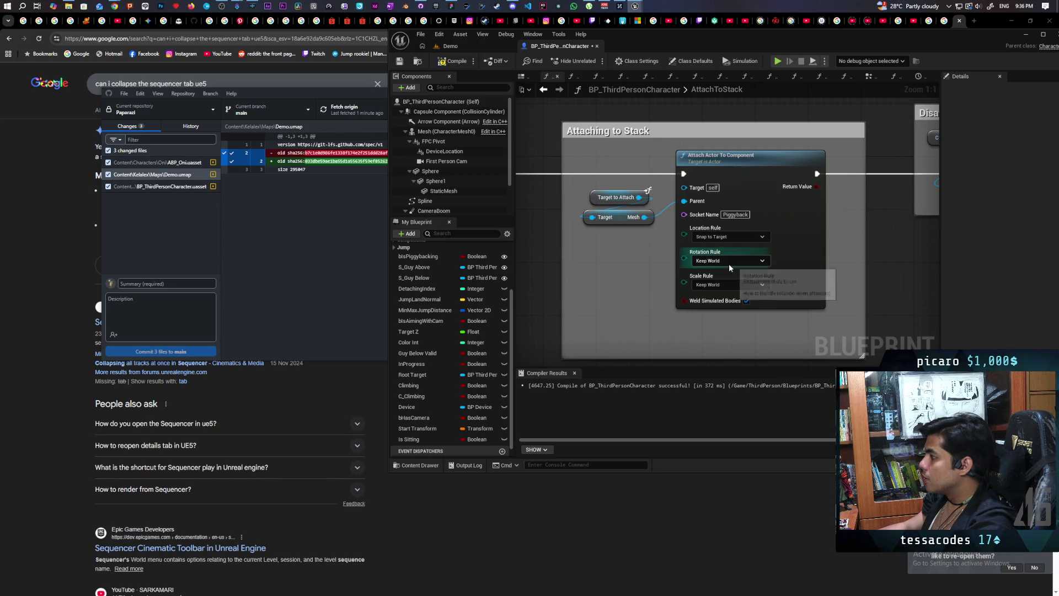
click(468, 49)
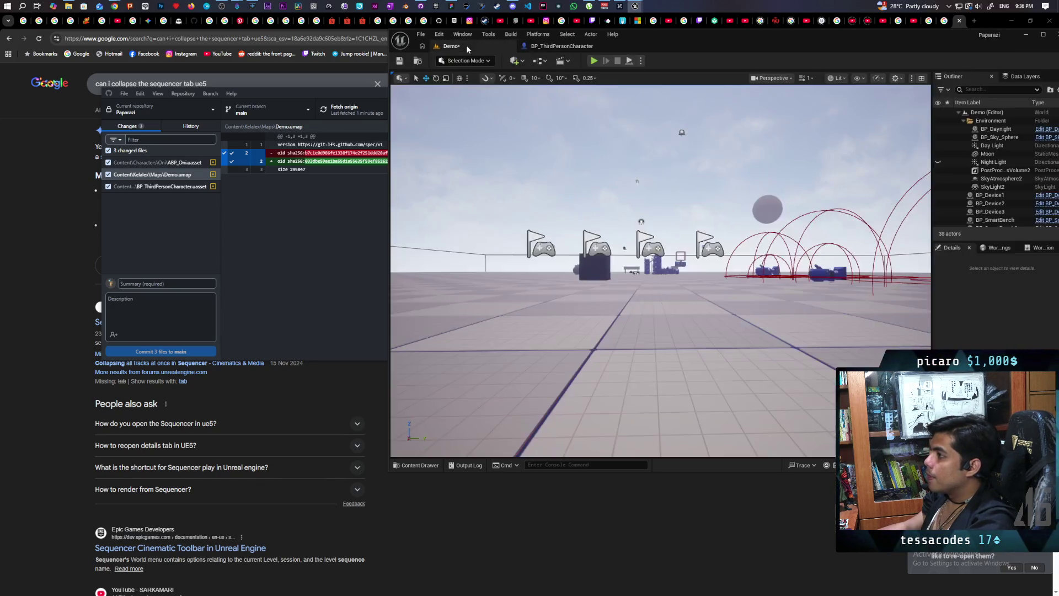
click(595, 62)
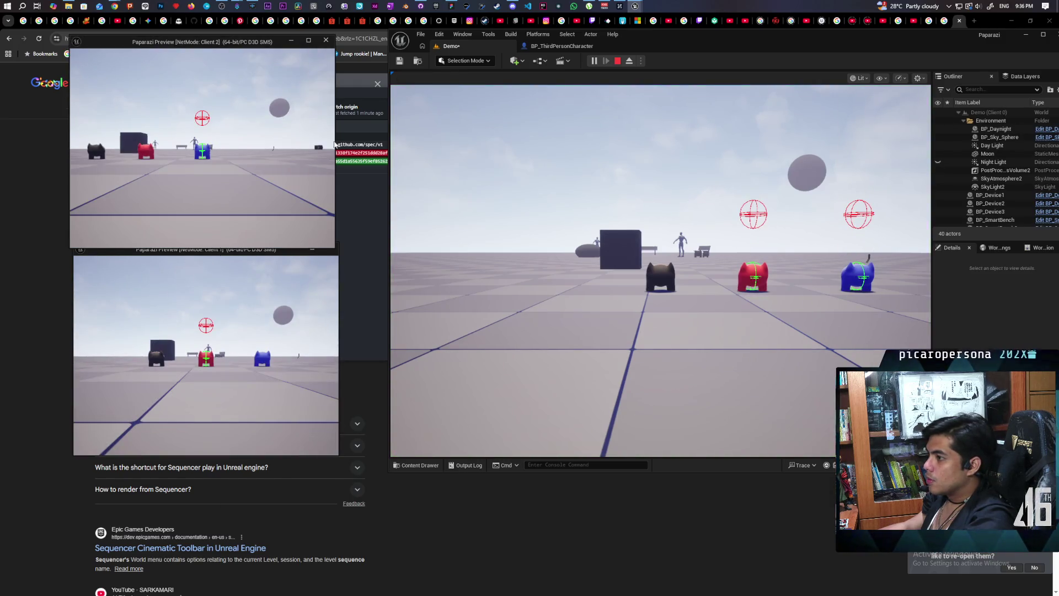
- Switch between both client views and walk the cat onto the blue character
click(601, 236)
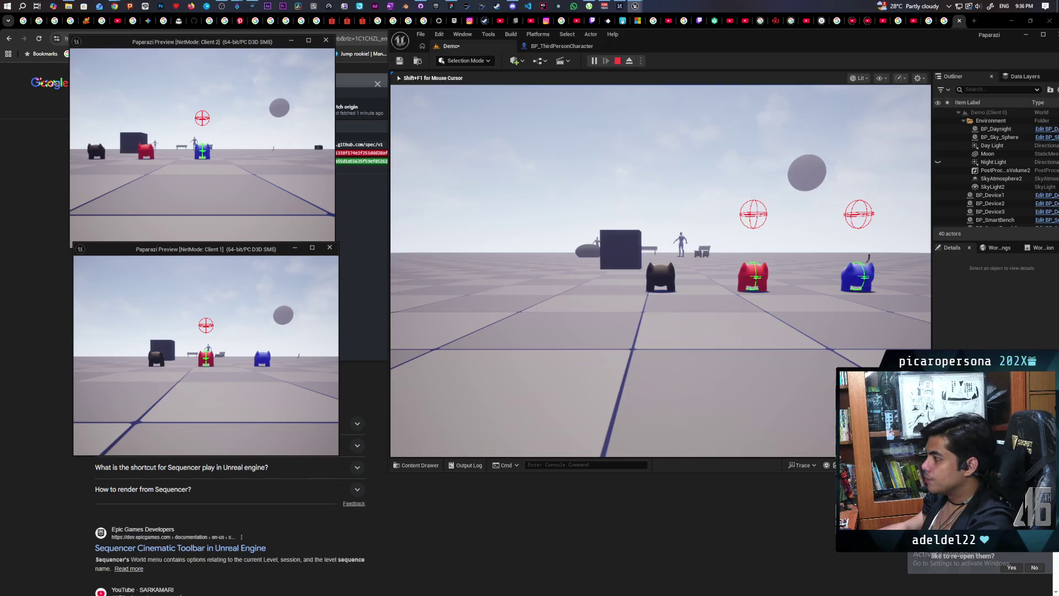
key(w)
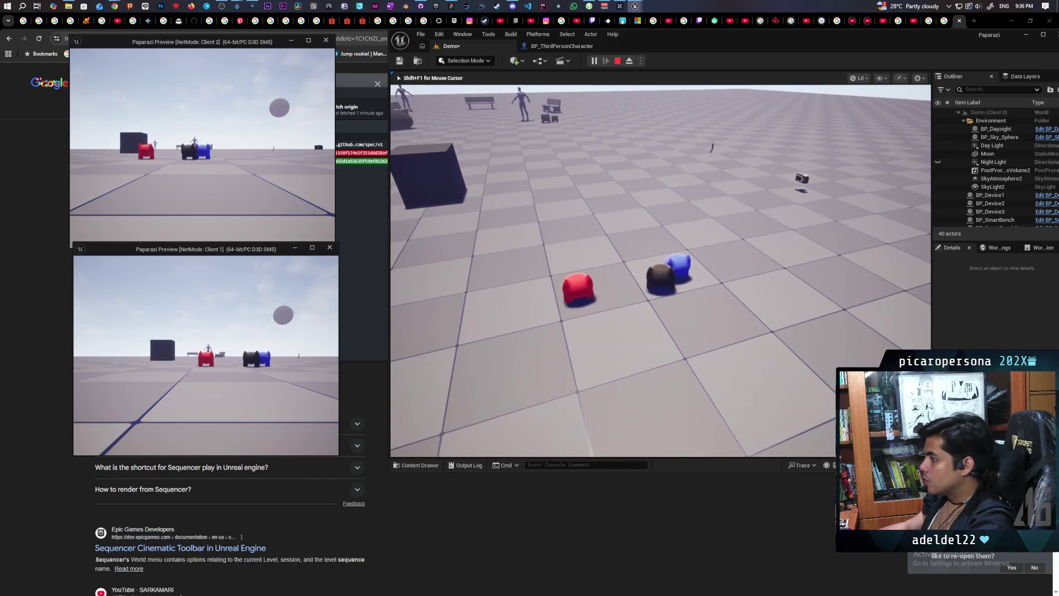
key(shift+F1)
click(331, 243)
key(w)
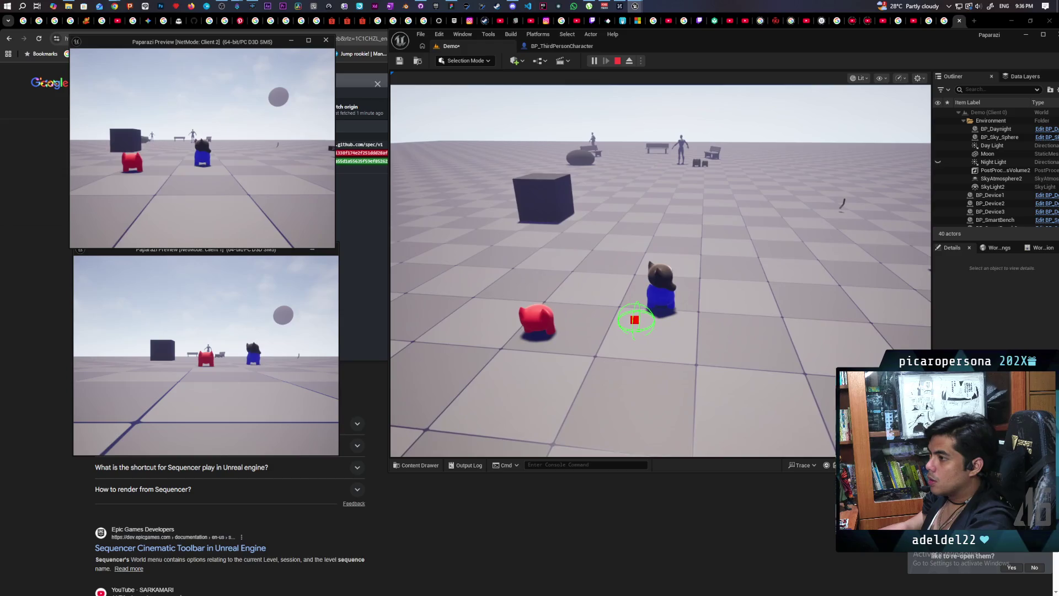
key(w)
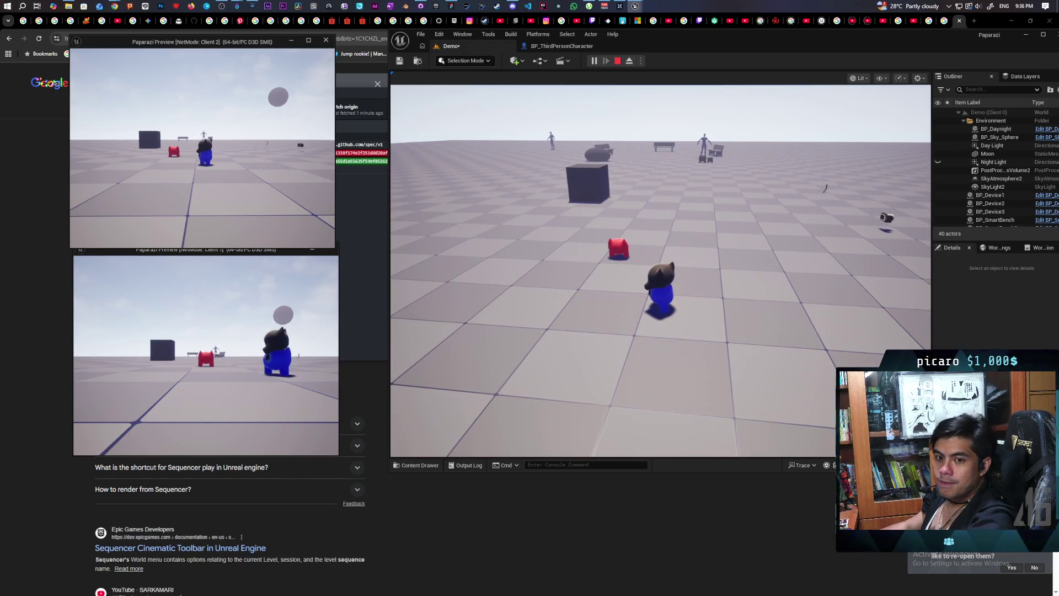
key(shift+F1)
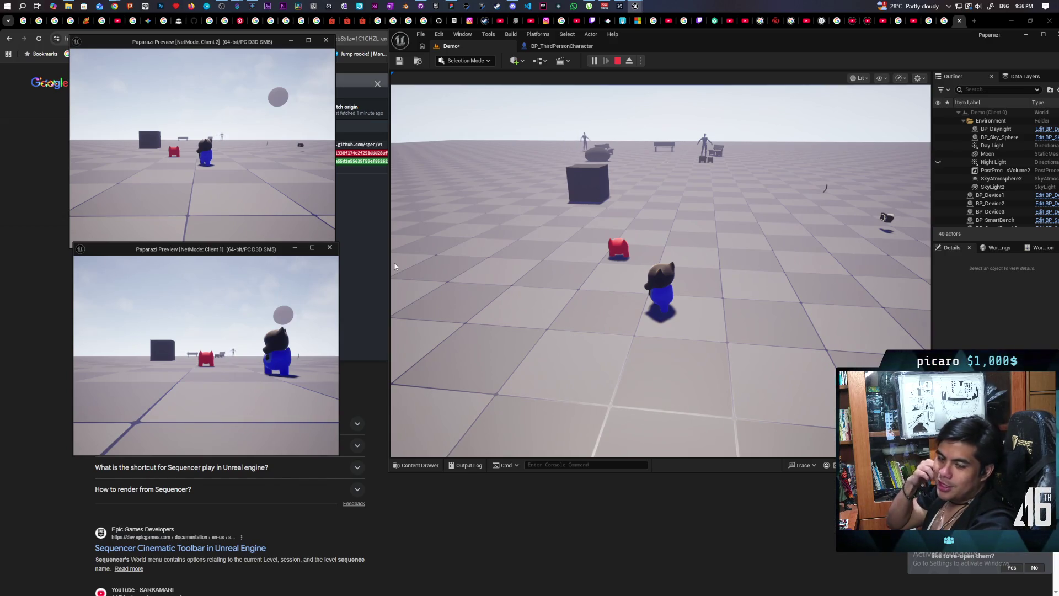
- Stack the red character on top of the pair and walk the three-high stack around the cube
key(s)
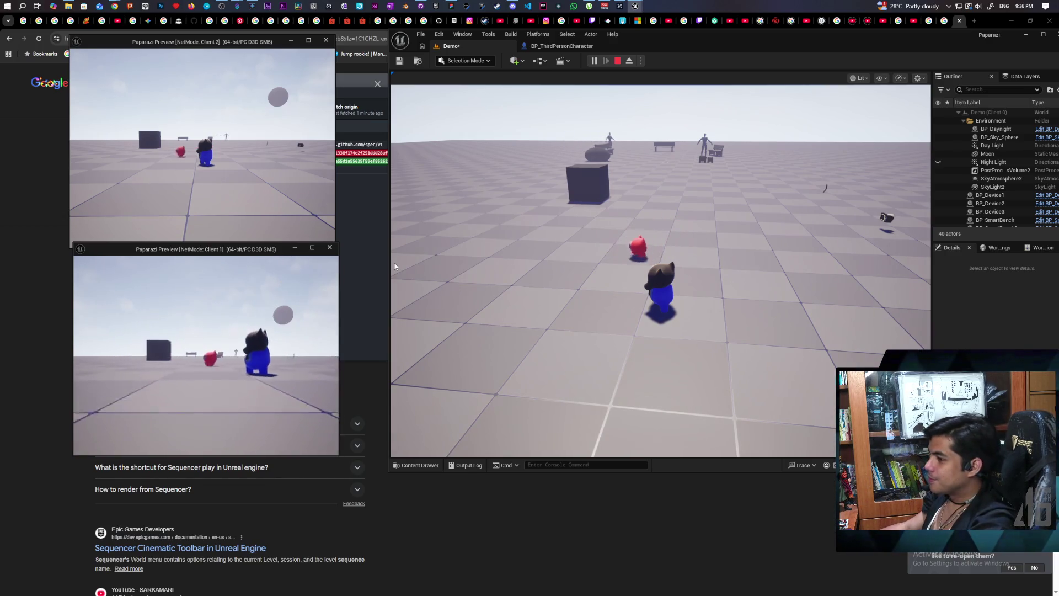
key(d)
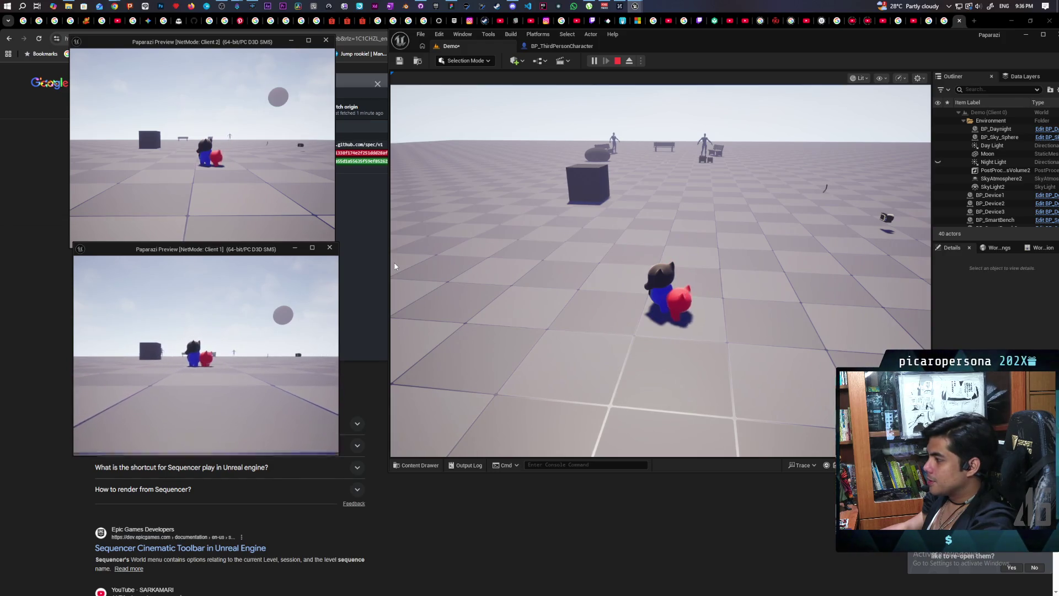
key(s)
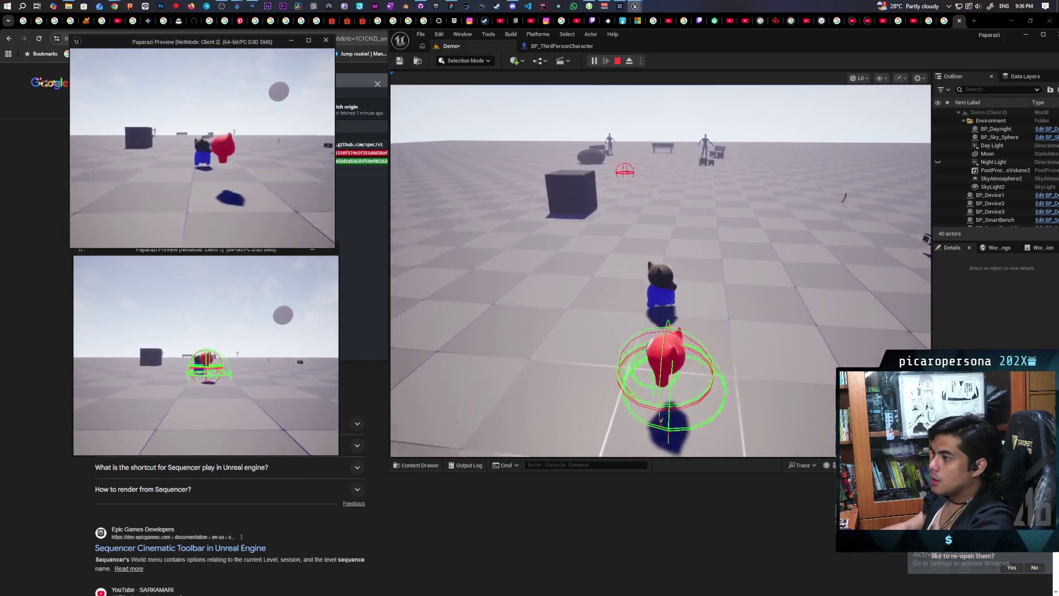
key(w)
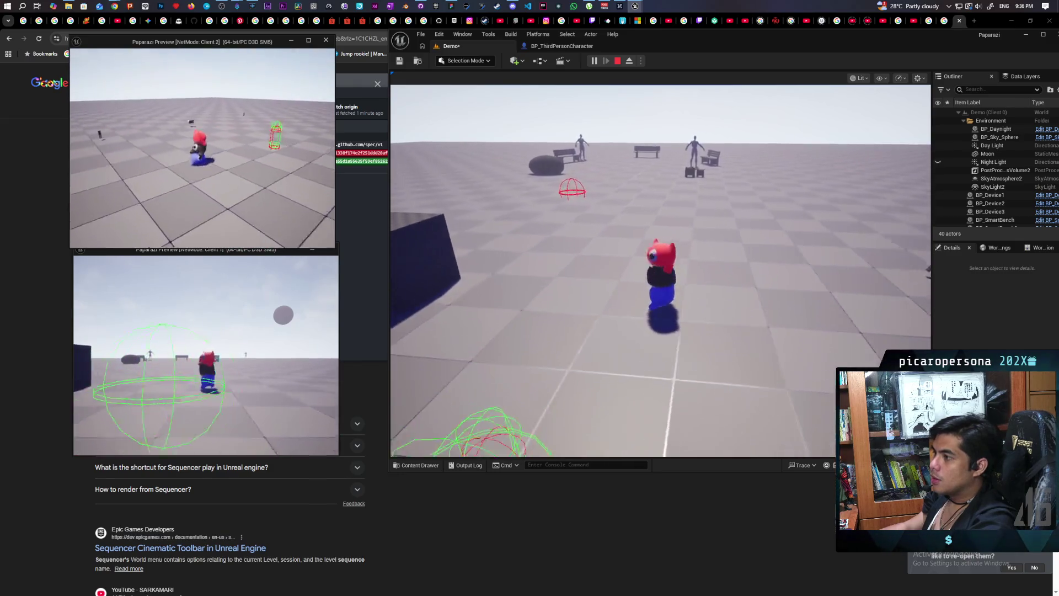
key(w)
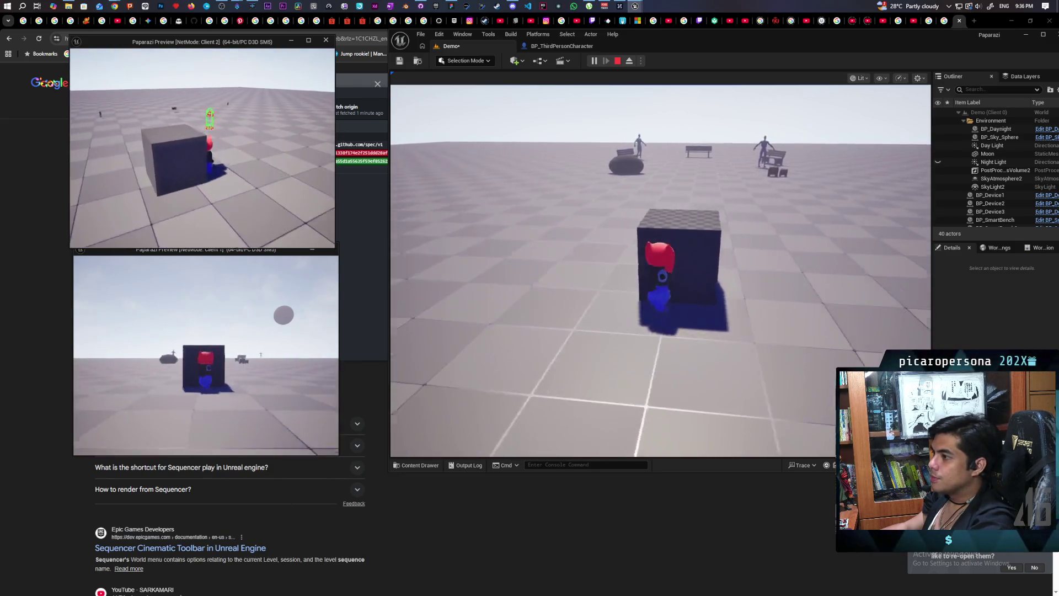
key(s)
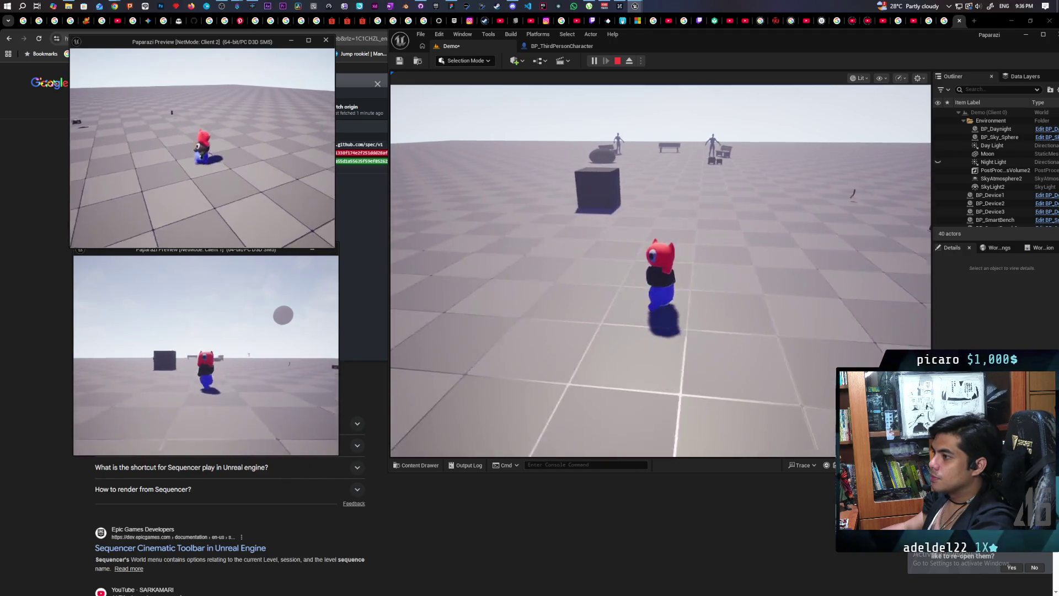
key(s)
key(w)
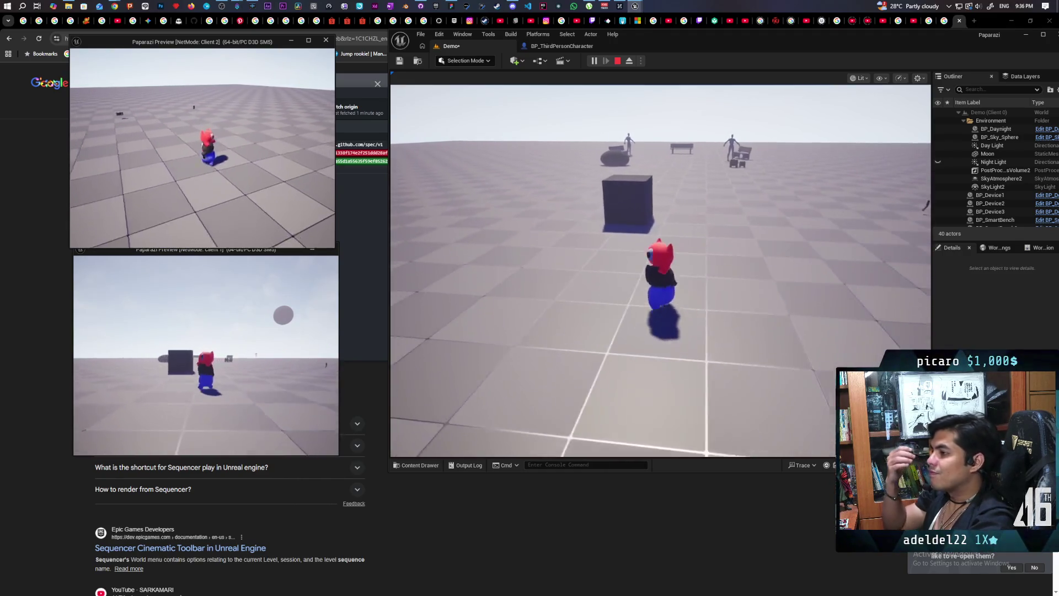
key(w)
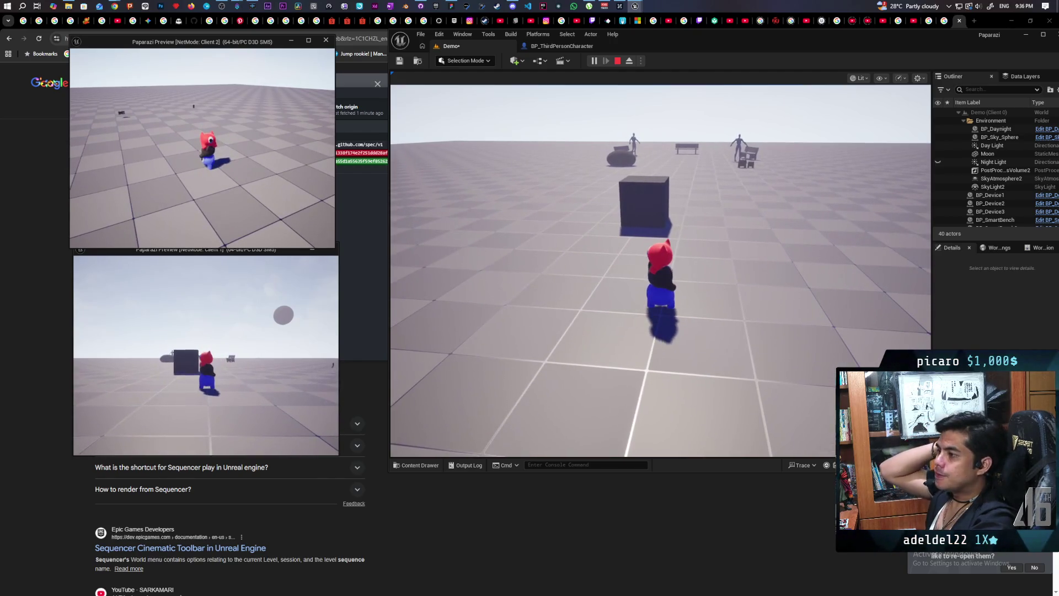
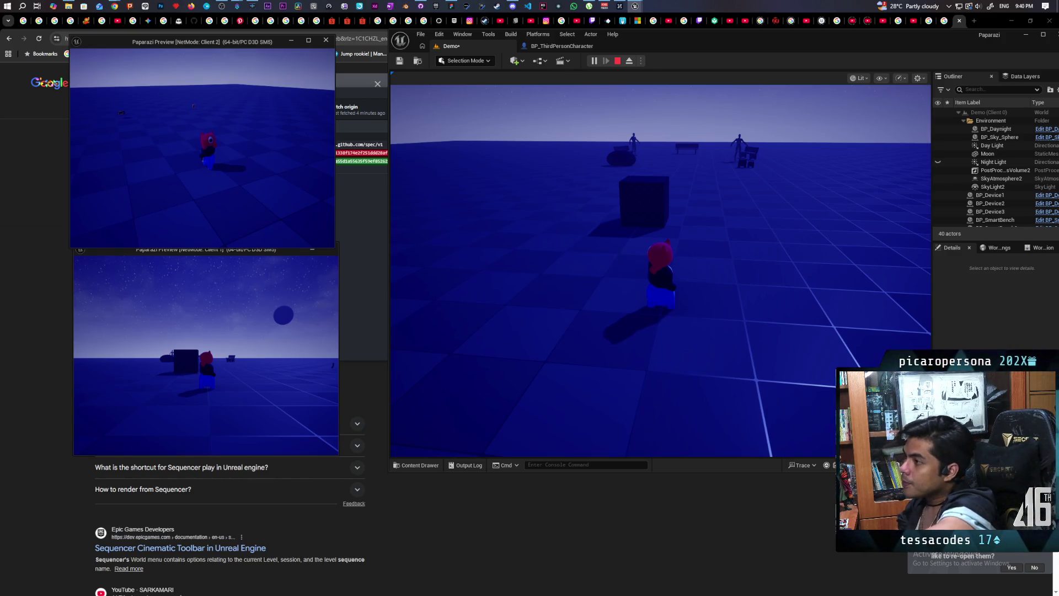
- End the Play In Editor session to return to the Demo level editor
key(Escape)
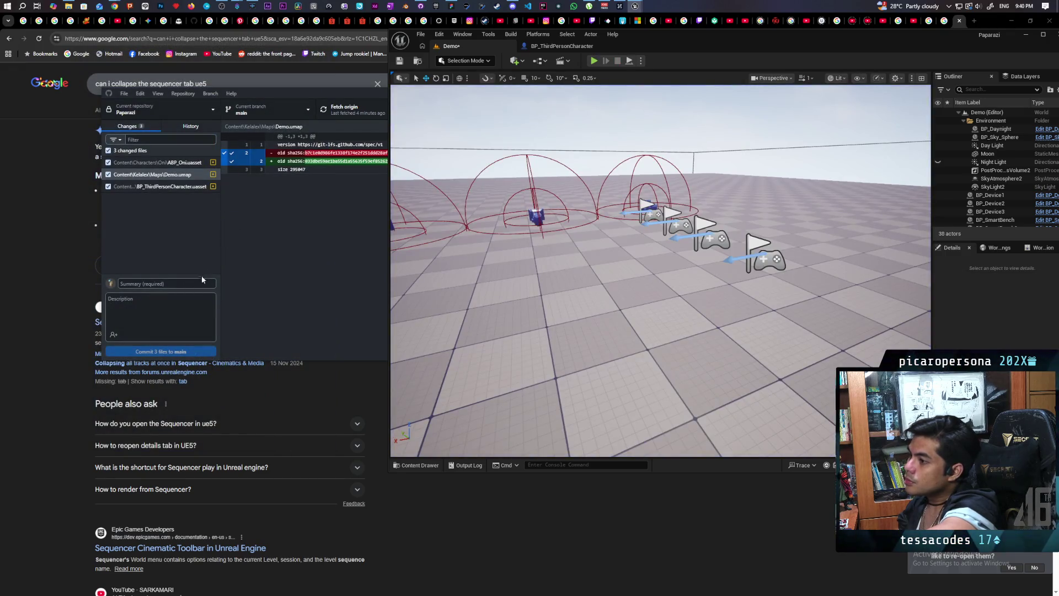
- Commit the 3 files to main as 'slight adjustments', describing the sync-bone attachment before the jump animation
click(196, 280)
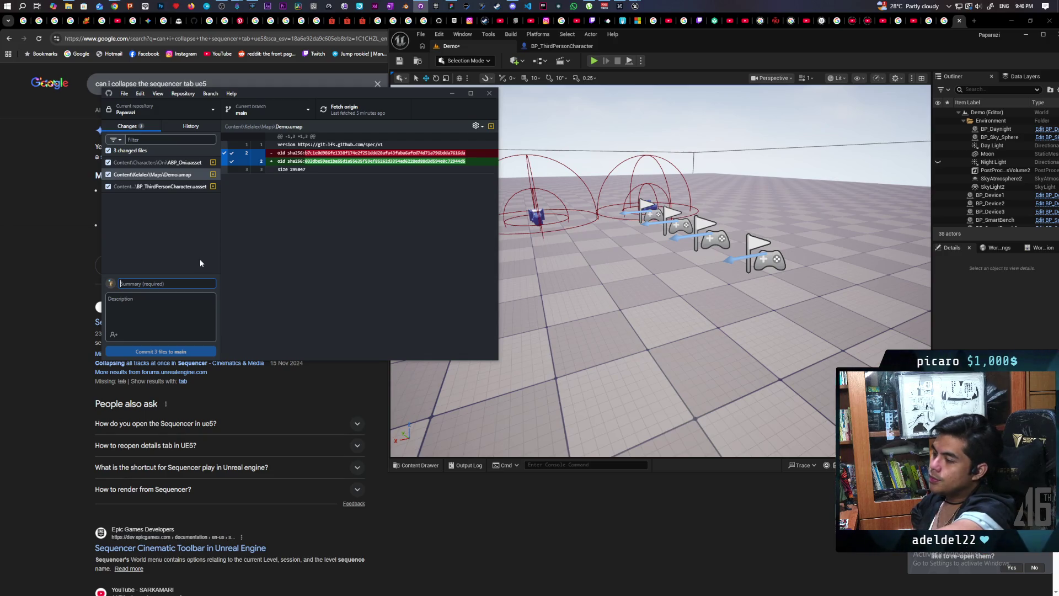
text(slight)
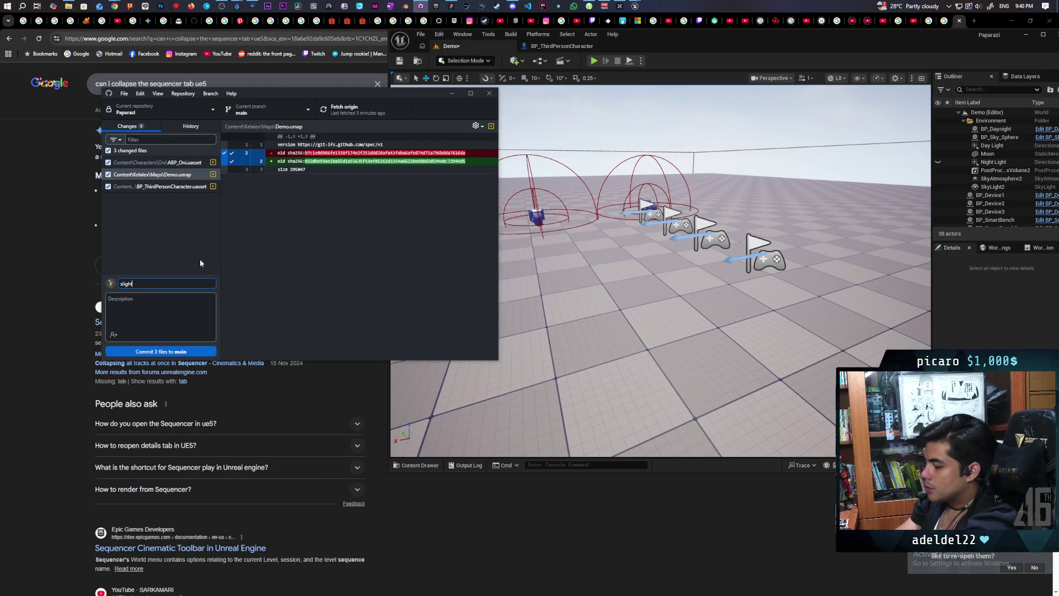
text( adjustments)
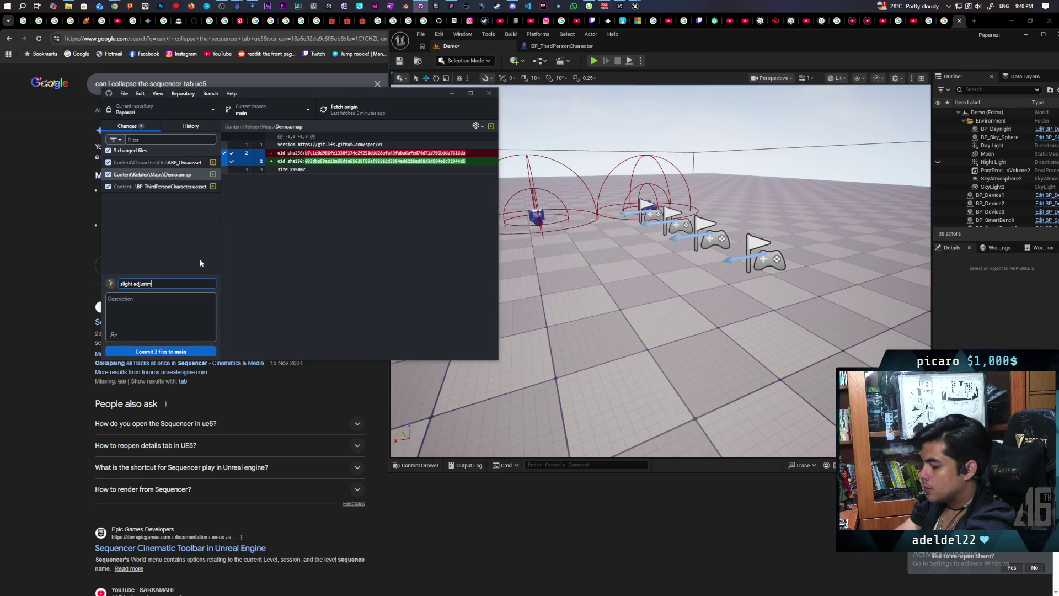
click(174, 306)
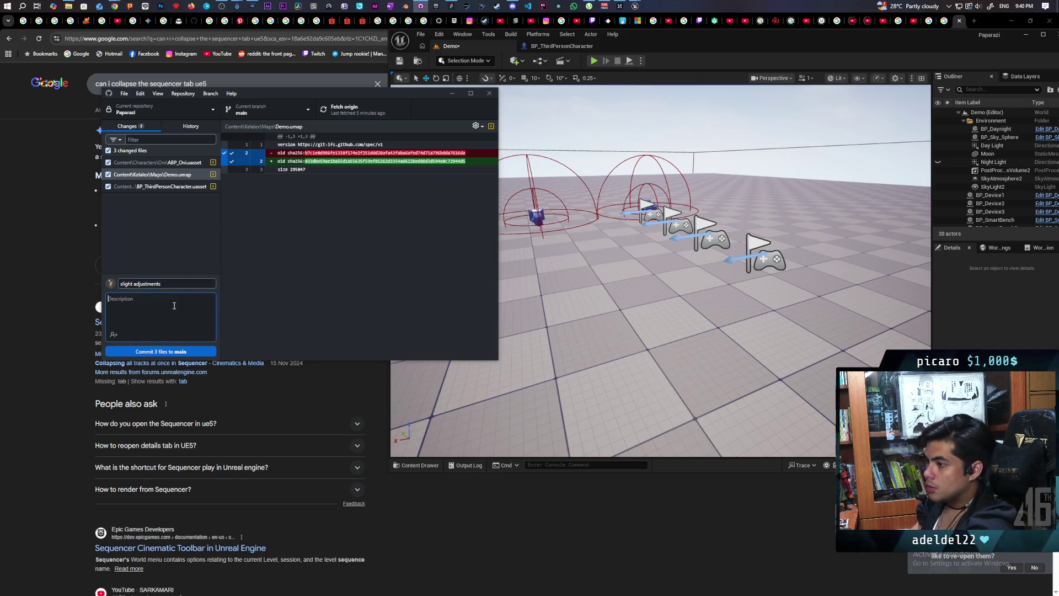
text(tr)
key(BackSpace)
key(BackSpace)
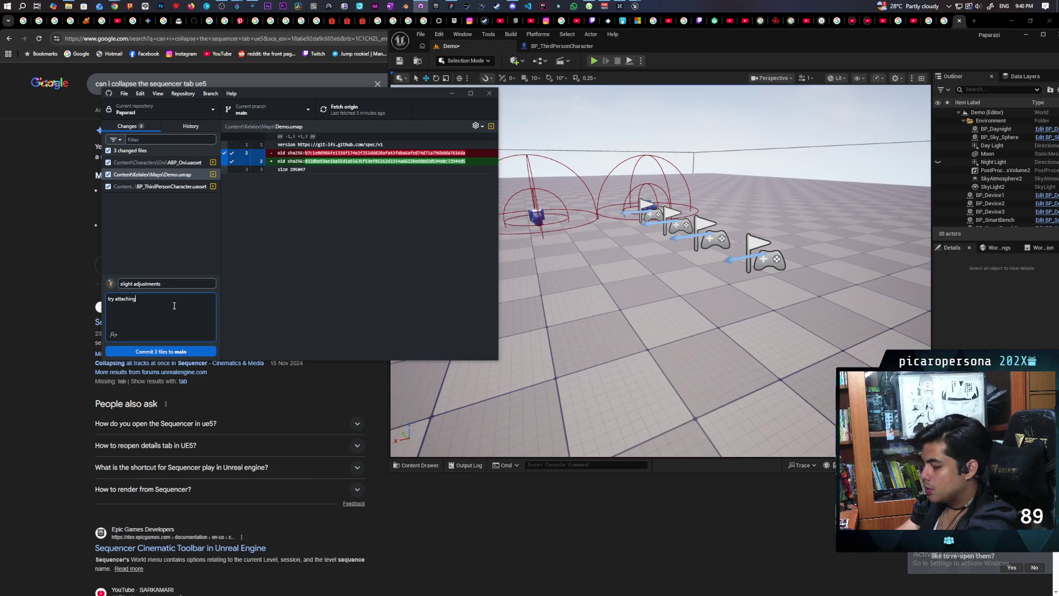
text( to a sy)
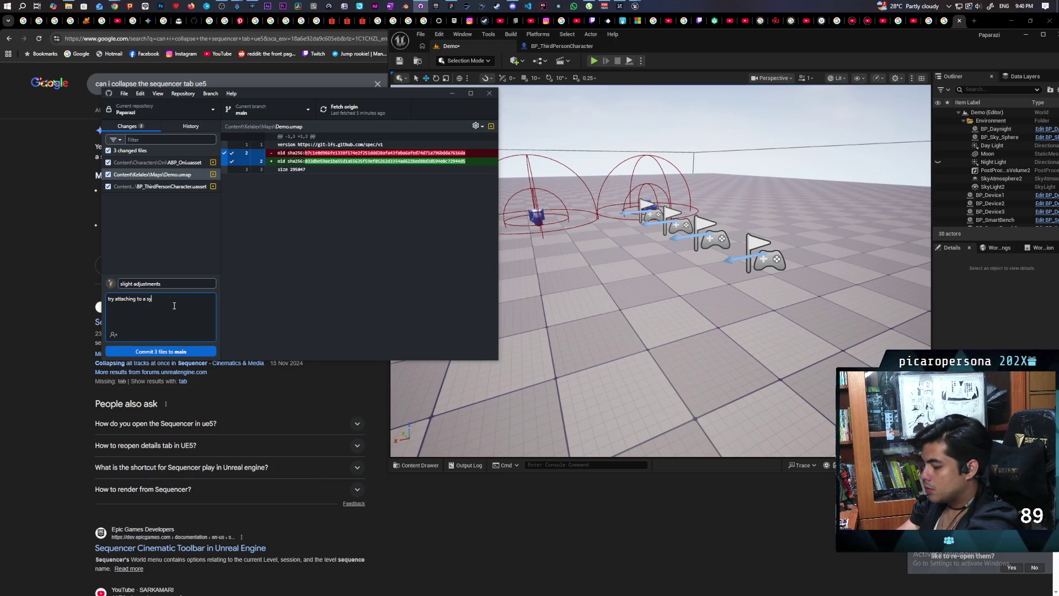
text(nc bone first before)
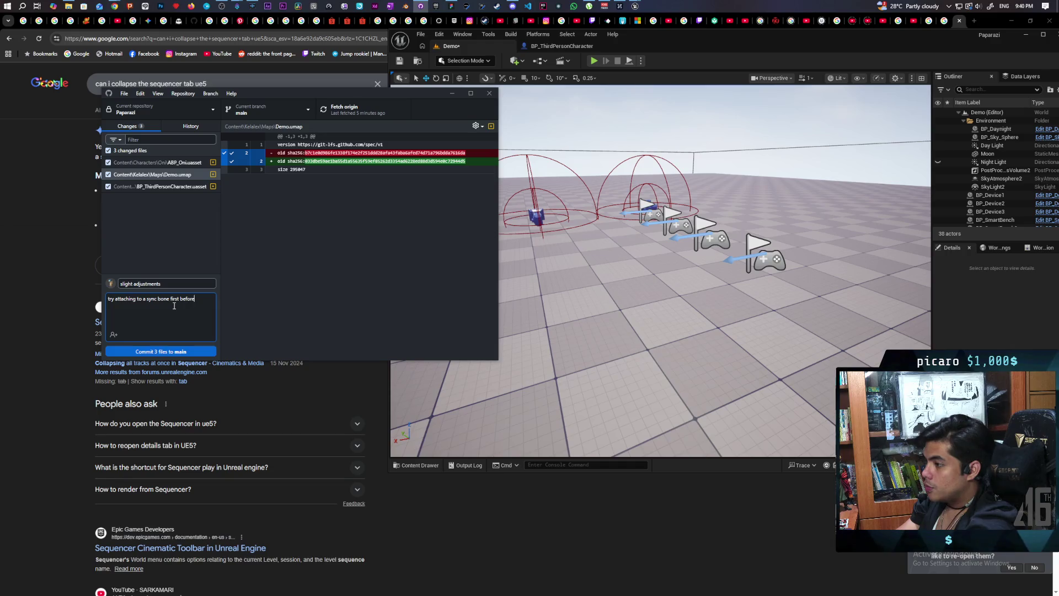
text( playing)
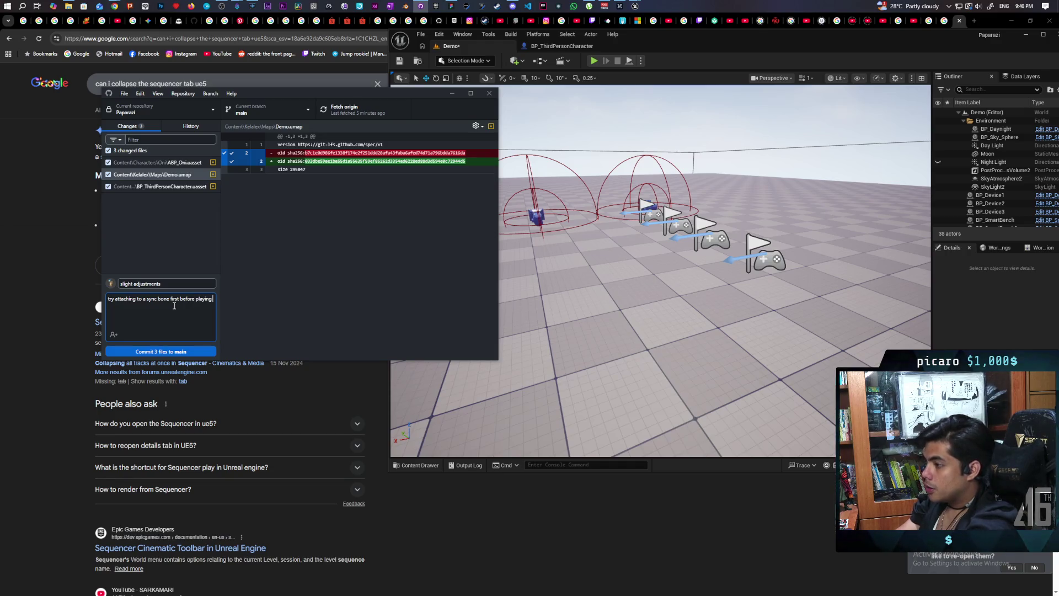
text( inmp)
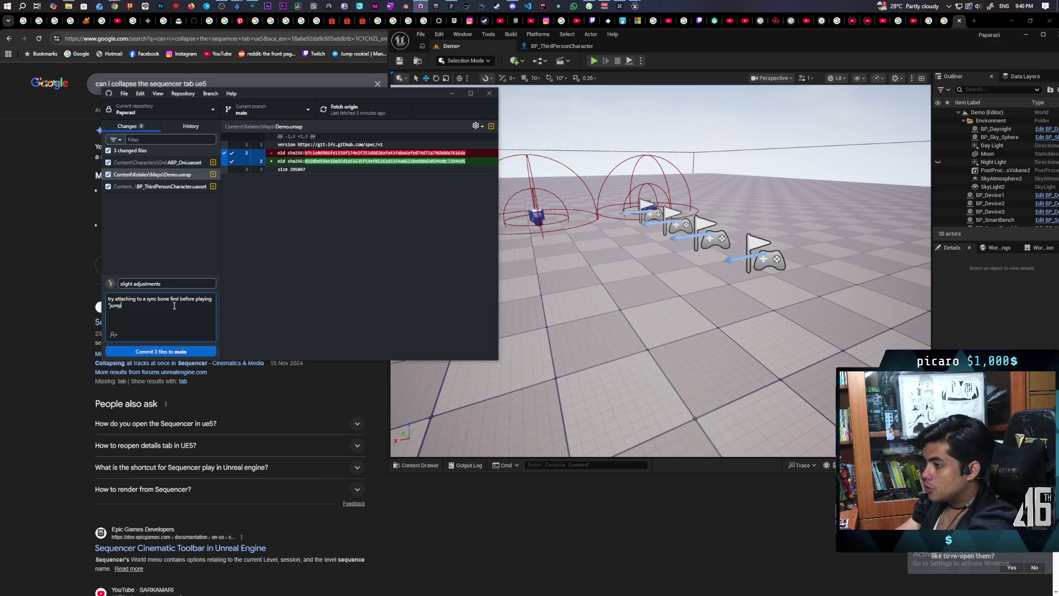
text(" animation)
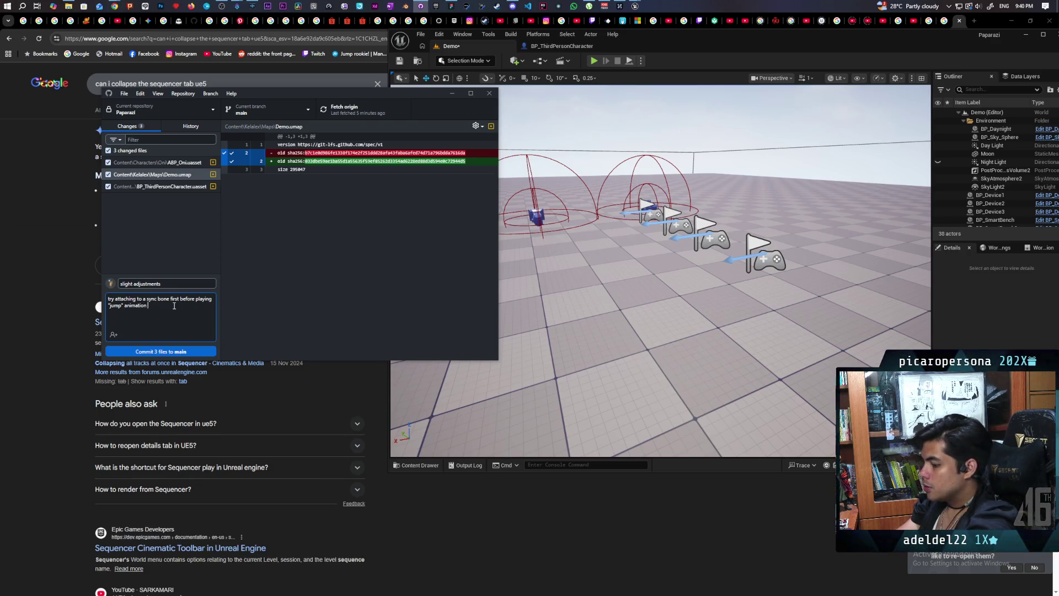
text(so)
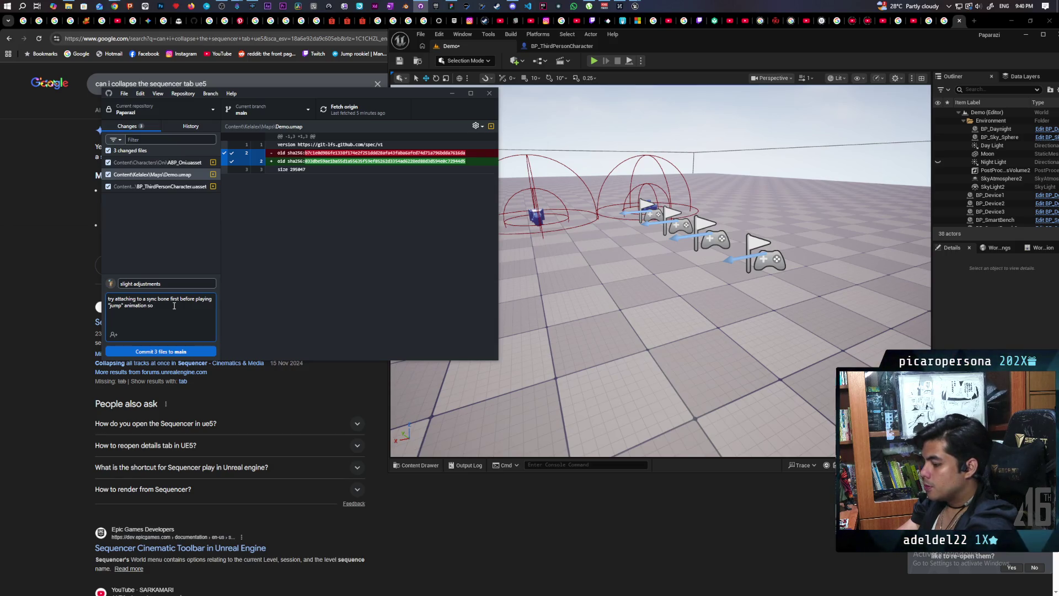
text( things don)
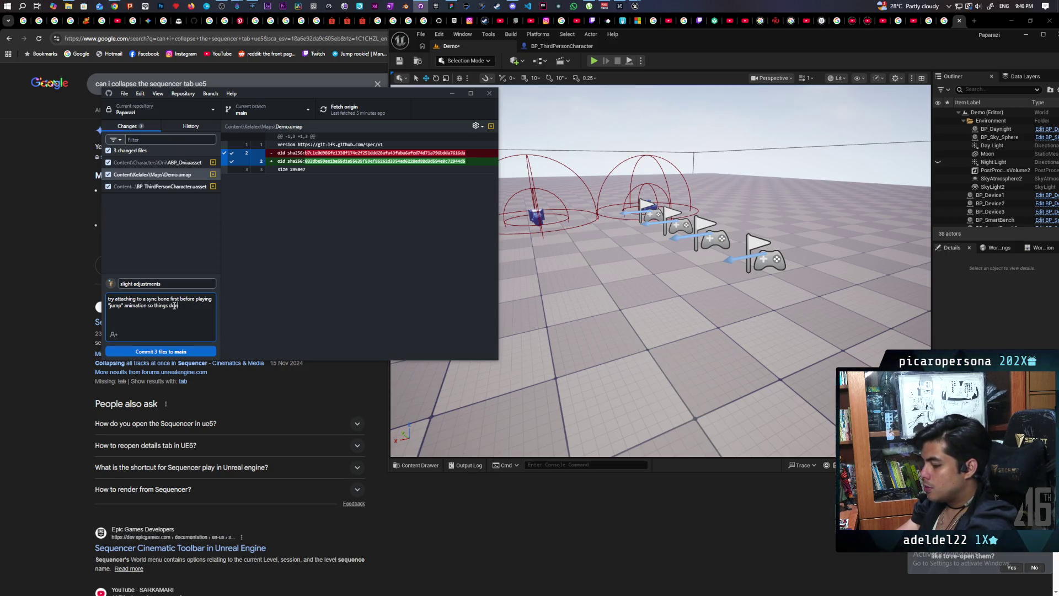
text(t cesy)
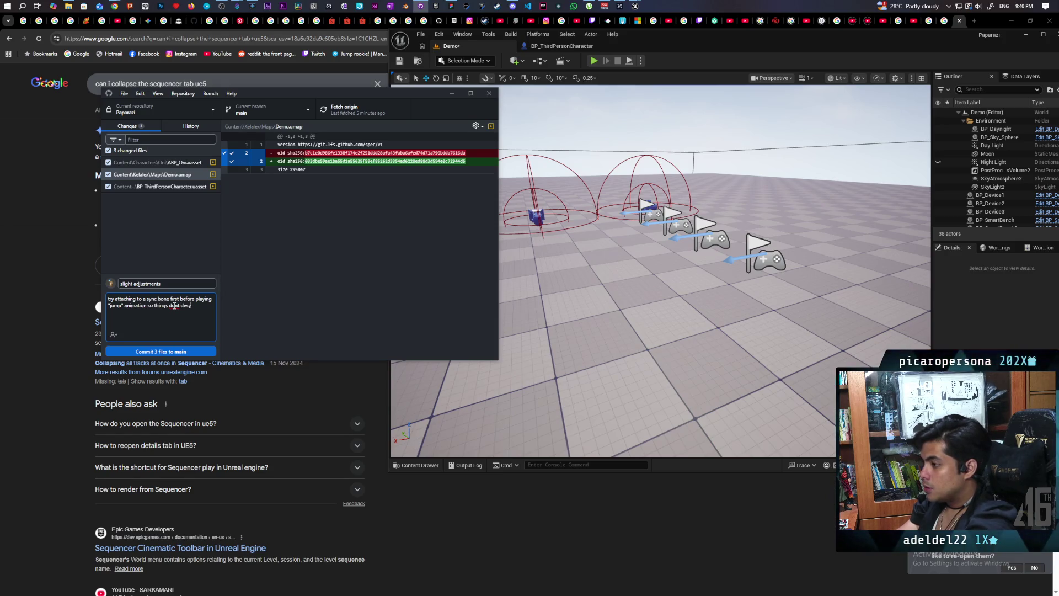
text(nc)
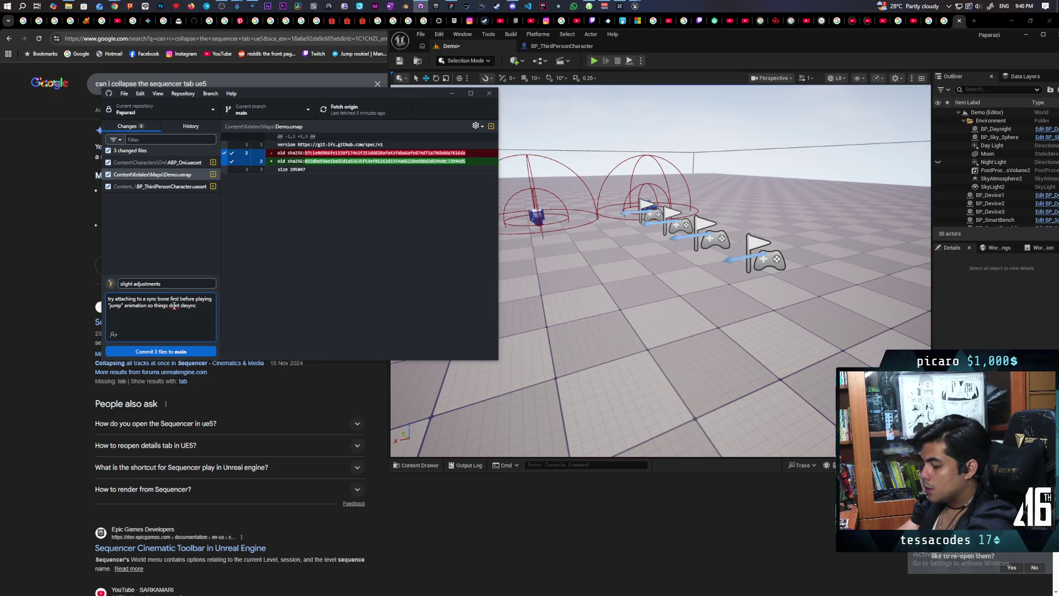
text( if the)
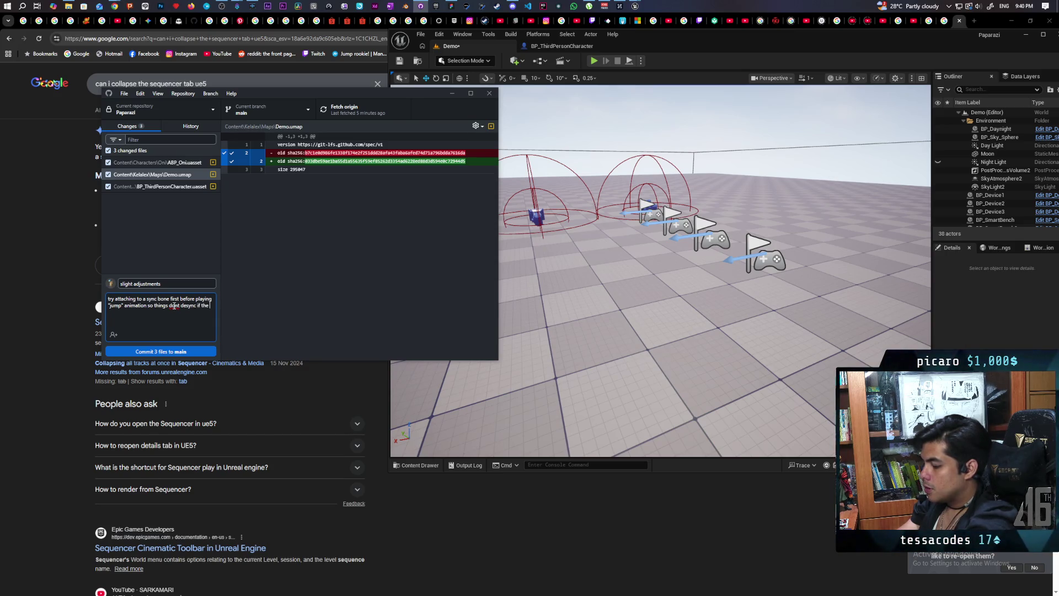
text( target is moving)
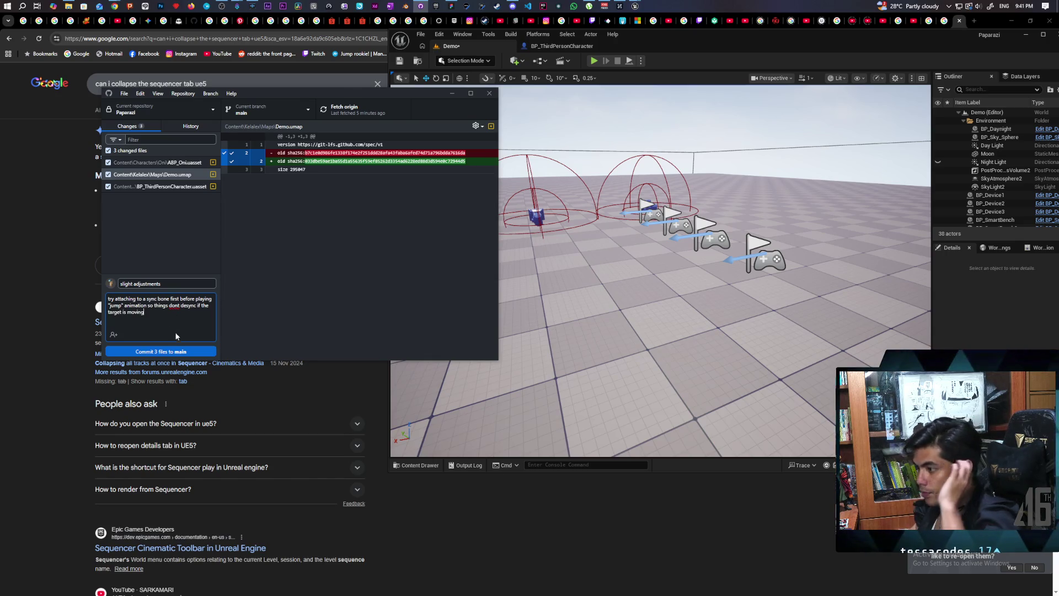
click(182, 352)
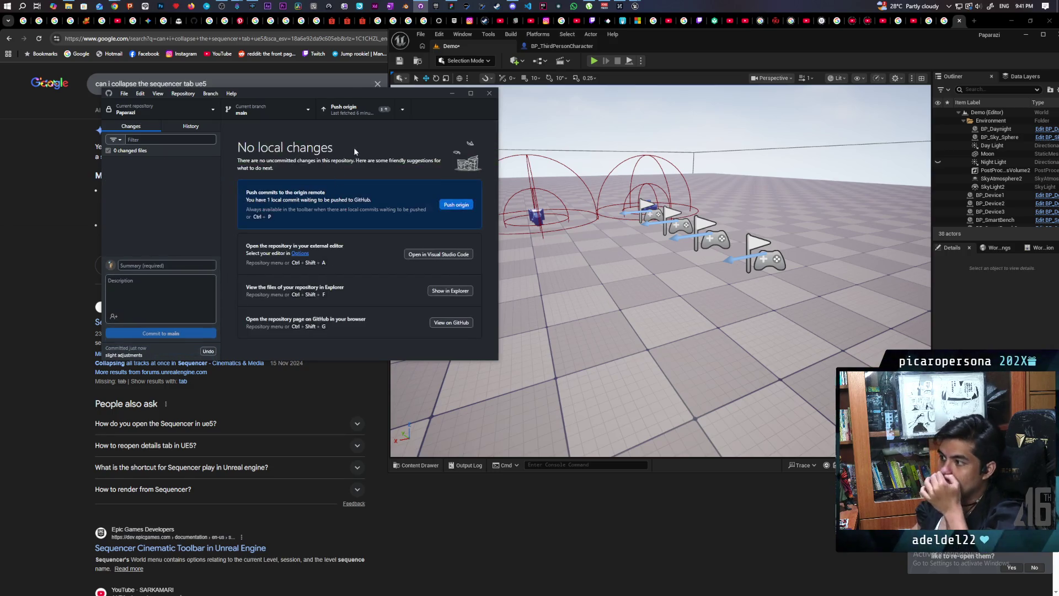
- Push the 'slight adjustments' commit to origin so main is fully in sync
click(375, 110)
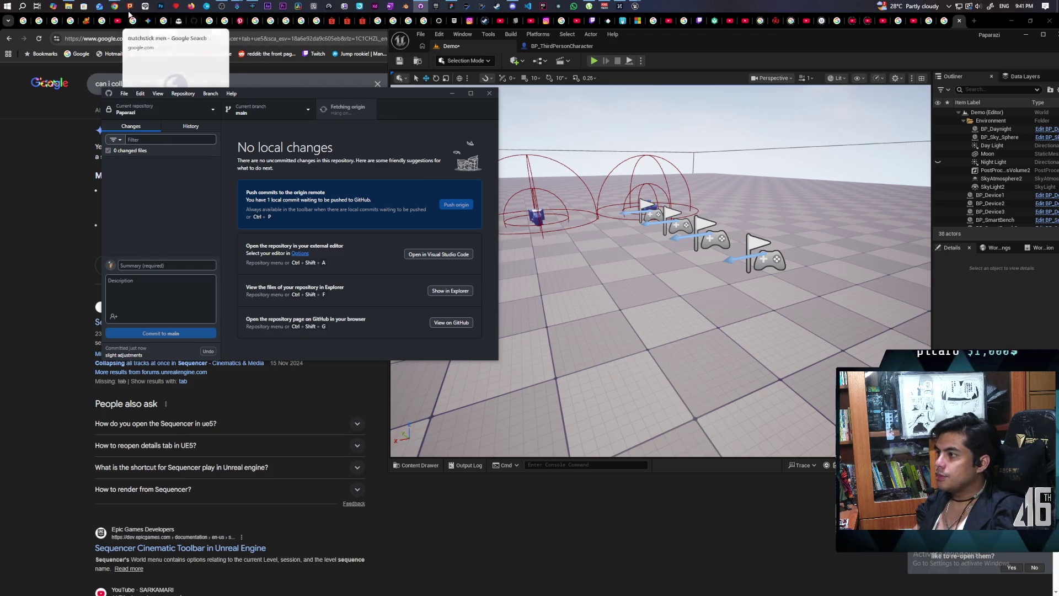
mouse_move(120, 7)
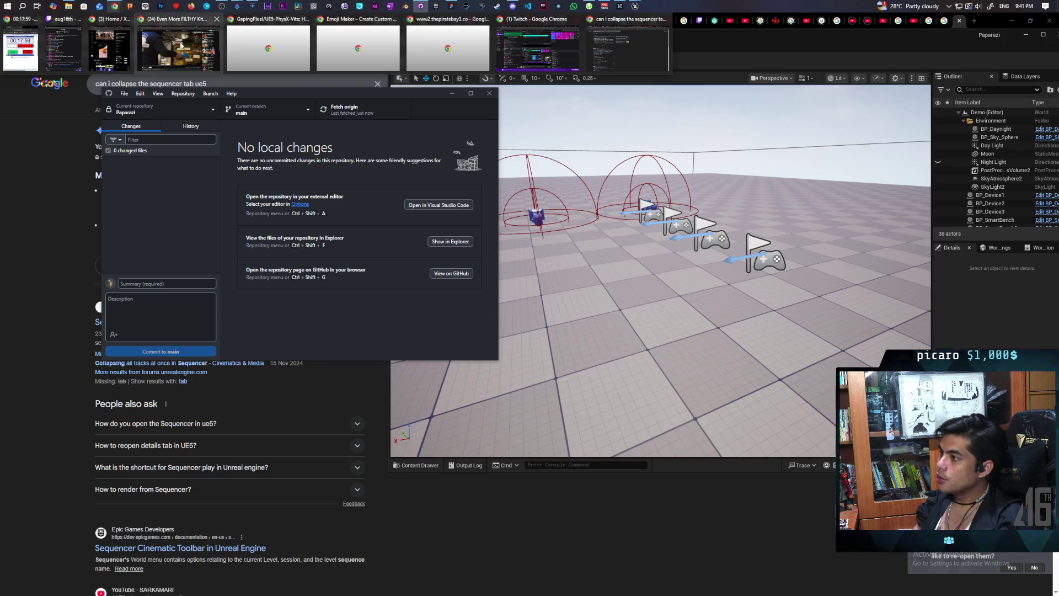
mouse_move(190, 54)
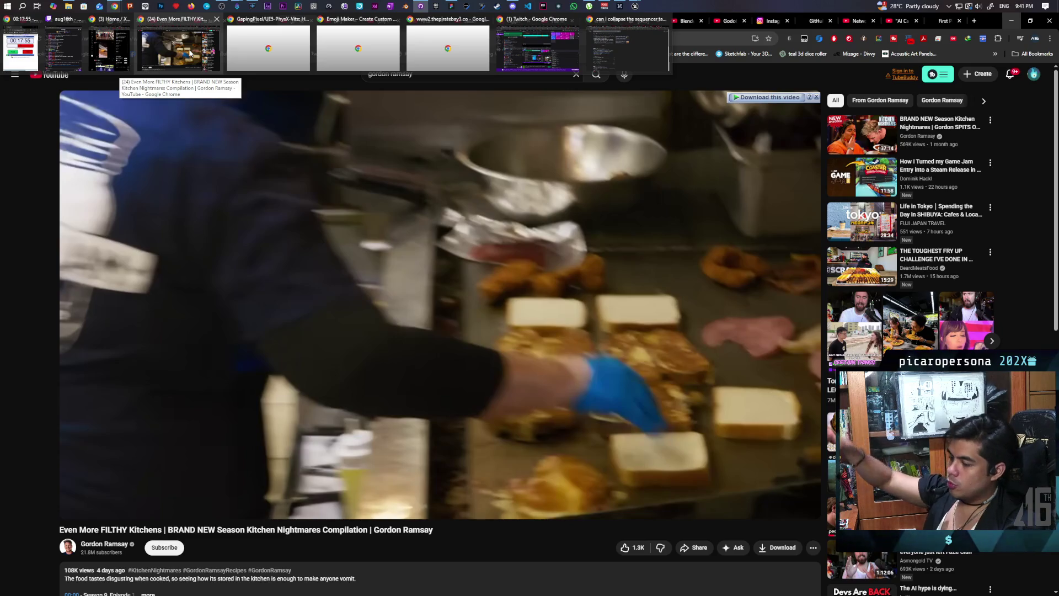
- Bring Chrome forward and switch to the 'I Wish I Knew About This Unreal Engine 5 Asset Sooner!' tab
click(190, 54)
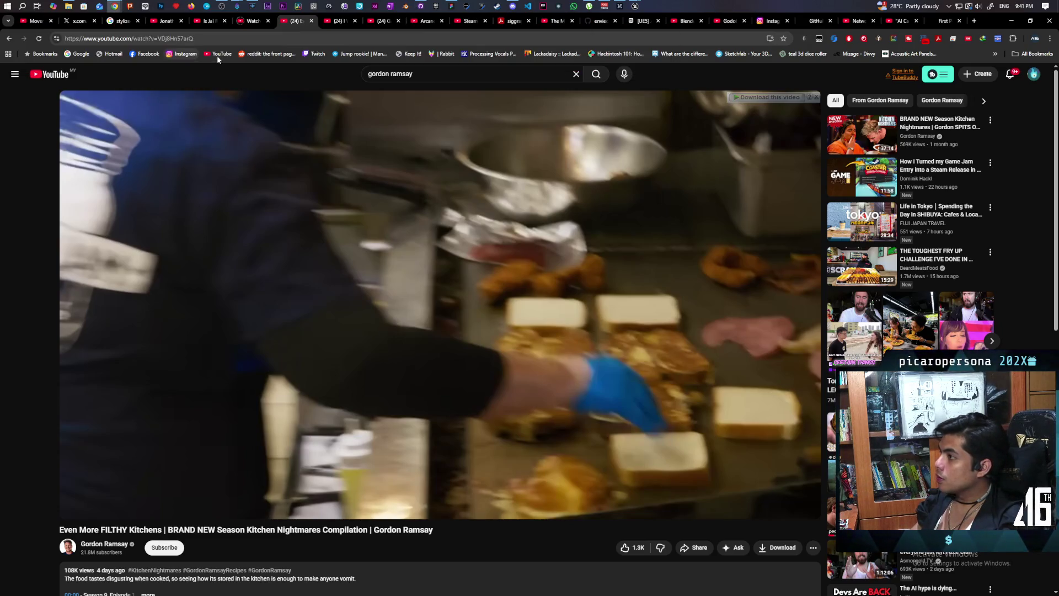
click(339, 22)
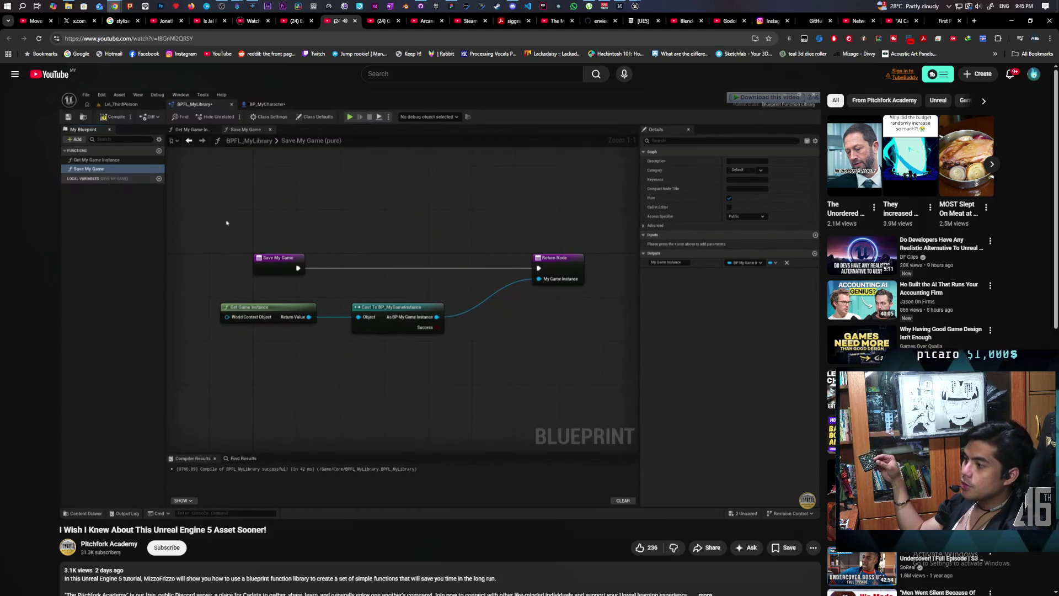
click(373, 366)
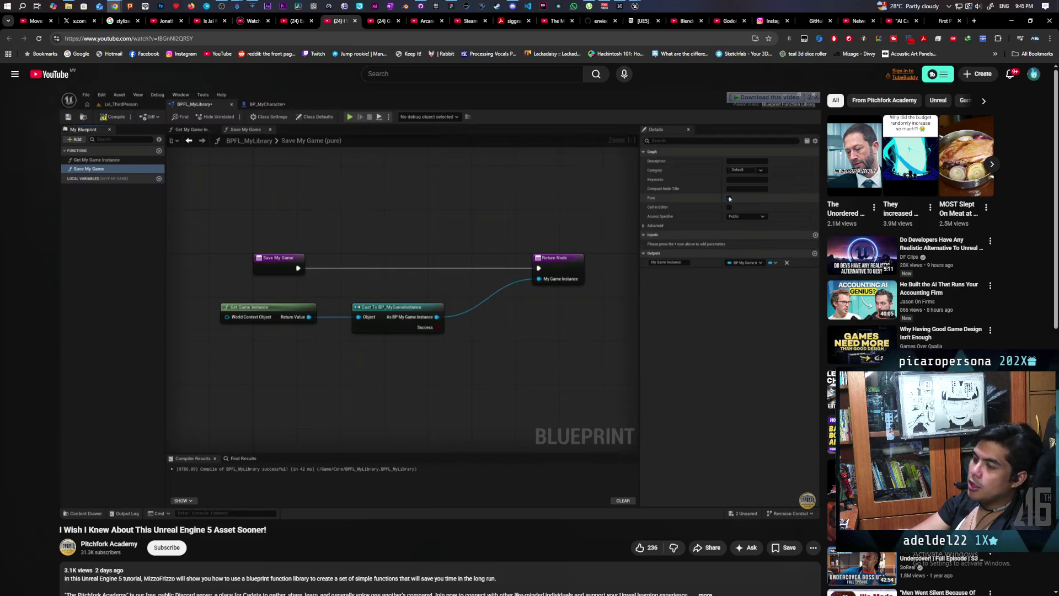
click(373, 363)
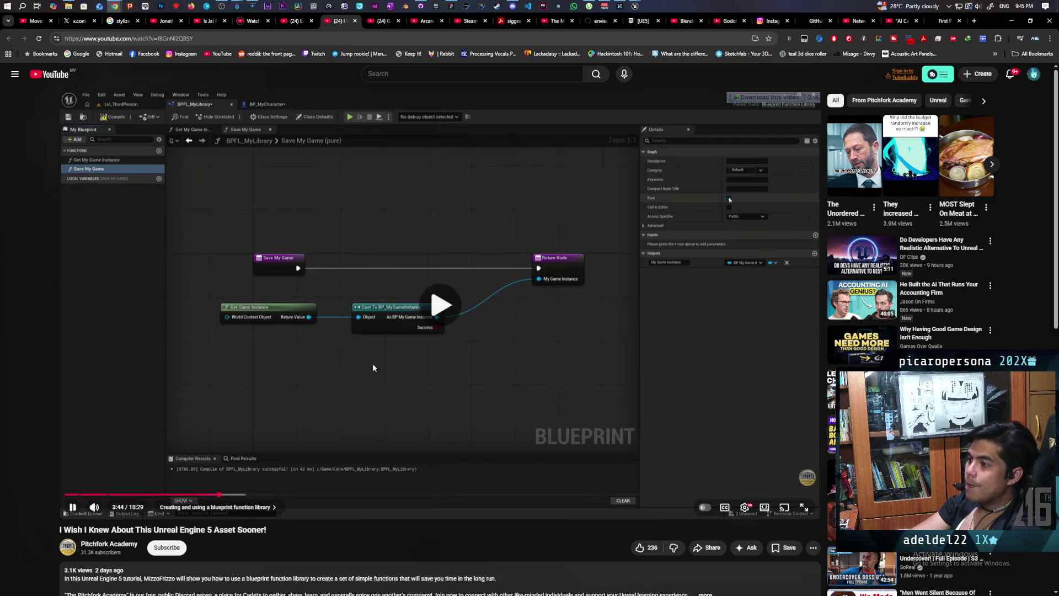